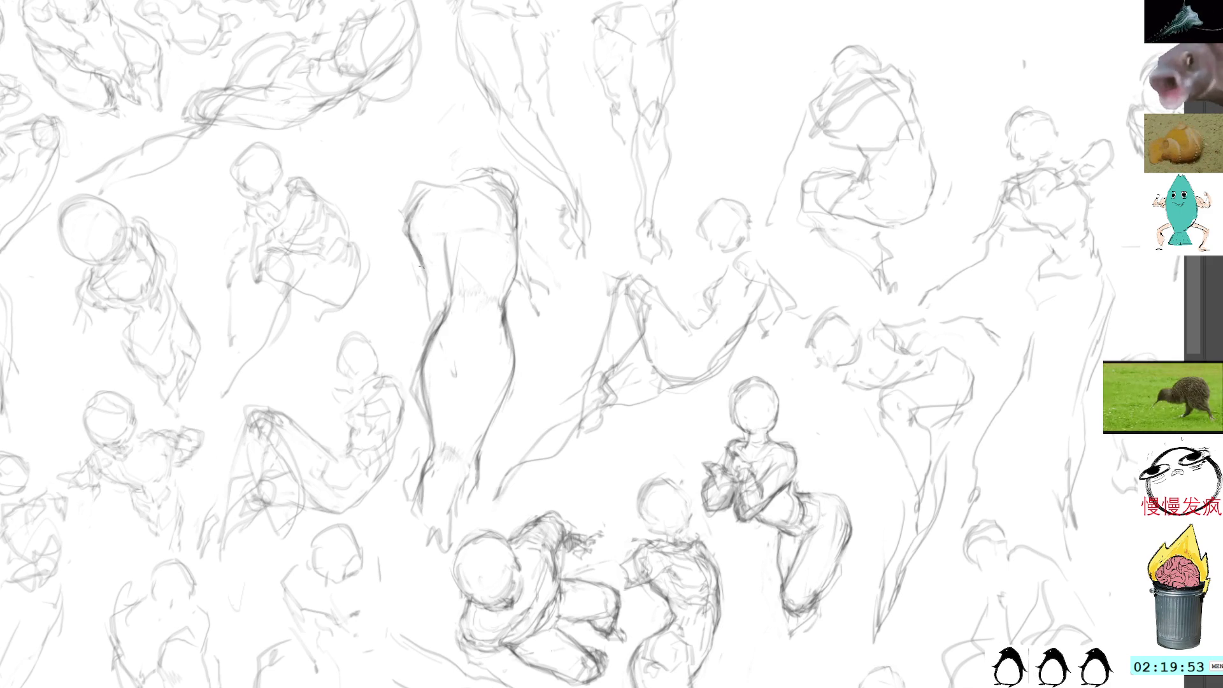
Step: Reinforce the left contour of the standing figure's torso and legs with repeated pencil strokes
{"action": "left_click_drag", "start_coordinate": [417, 249], "coordinate": [430, 289]}
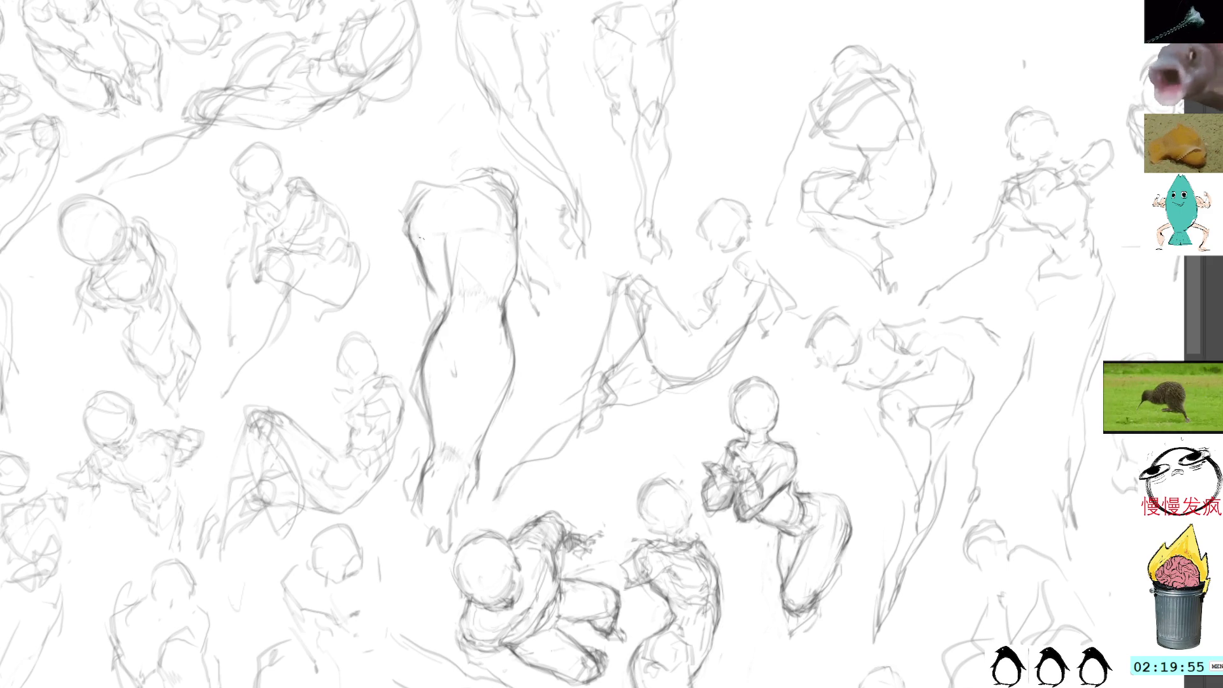
{"action": "mouse_move", "coordinate": [420, 244]}
{"action": "left_mouse_down"}
{"action": "mouse_move", "coordinate": [439, 292]}
{"action": "mouse_move", "coordinate": [430, 326]}
{"action": "left_mouse_up"}
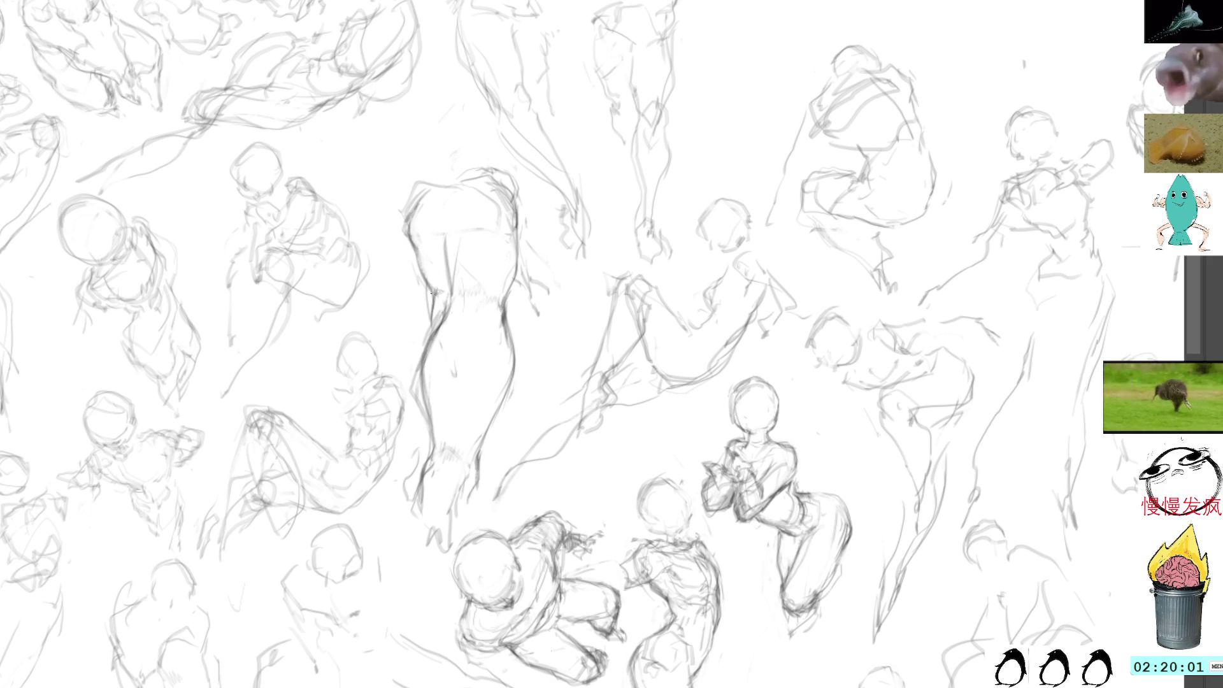
{"action": "mouse_move", "coordinate": [436, 292]}
{"action": "left_mouse_down"}
{"action": "mouse_move", "coordinate": [428, 333]}
{"action": "mouse_move", "coordinate": [437, 297]}
{"action": "left_mouse_up"}
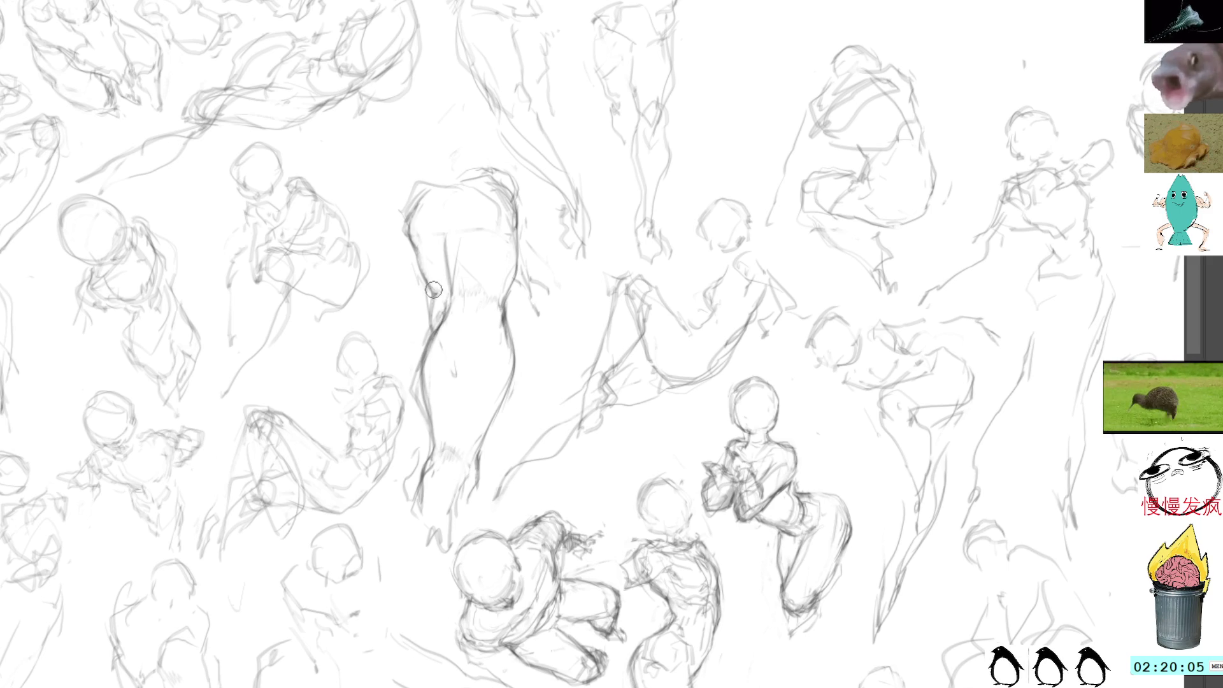
{"action": "left_click_drag", "start_coordinate": [421, 253], "coordinate": [432, 293]}
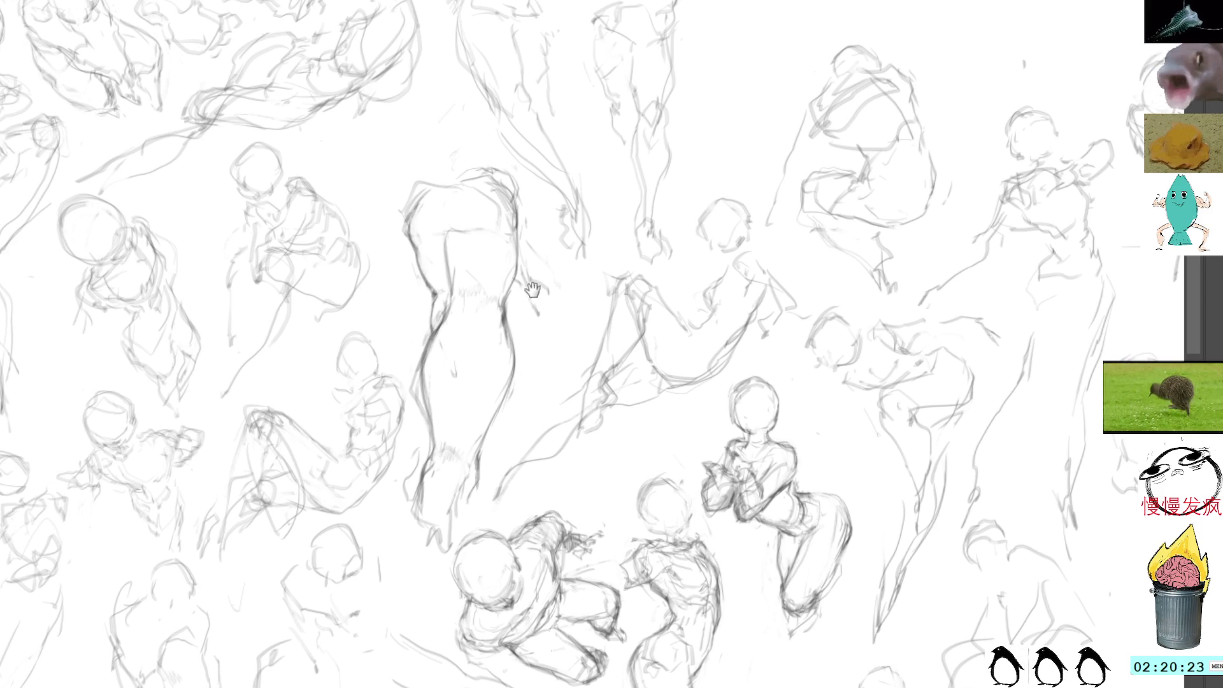
{"action": "left_click_drag", "start_coordinate": [532, 289], "coordinate": [476, 142]}
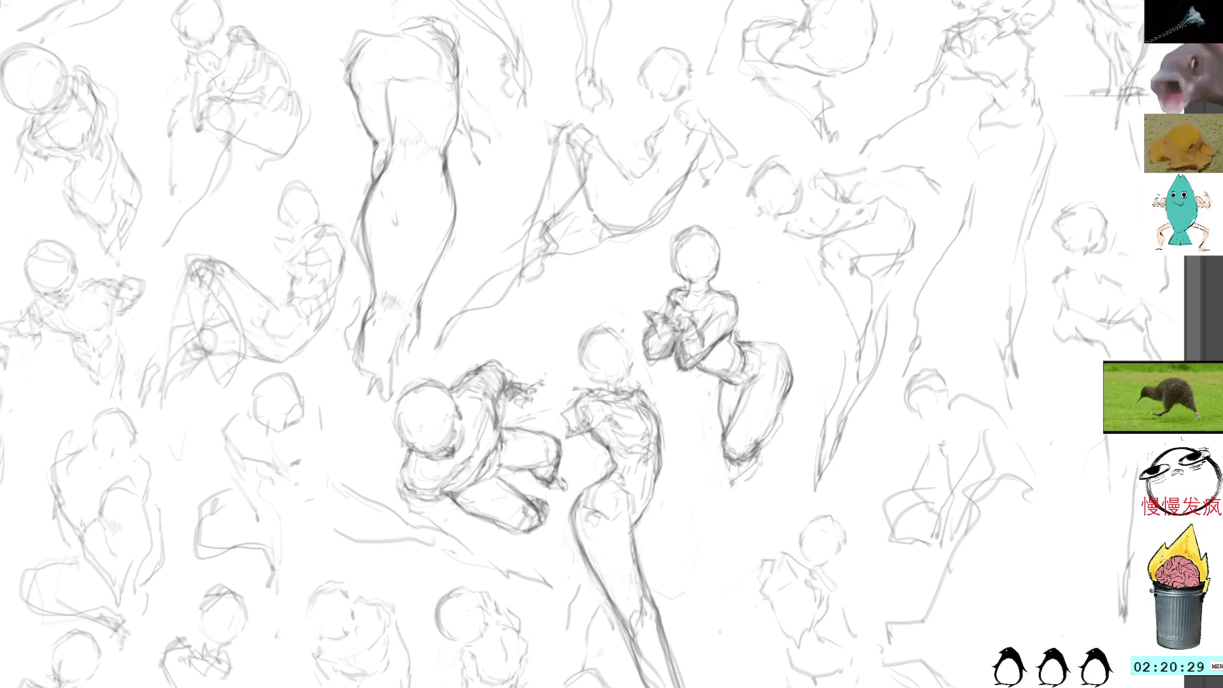
Step: Add short defining pencil strokes to the reclining figure's lower body
{"action": "left_click_drag", "start_coordinate": [661, 63], "coordinate": [624, 226]}
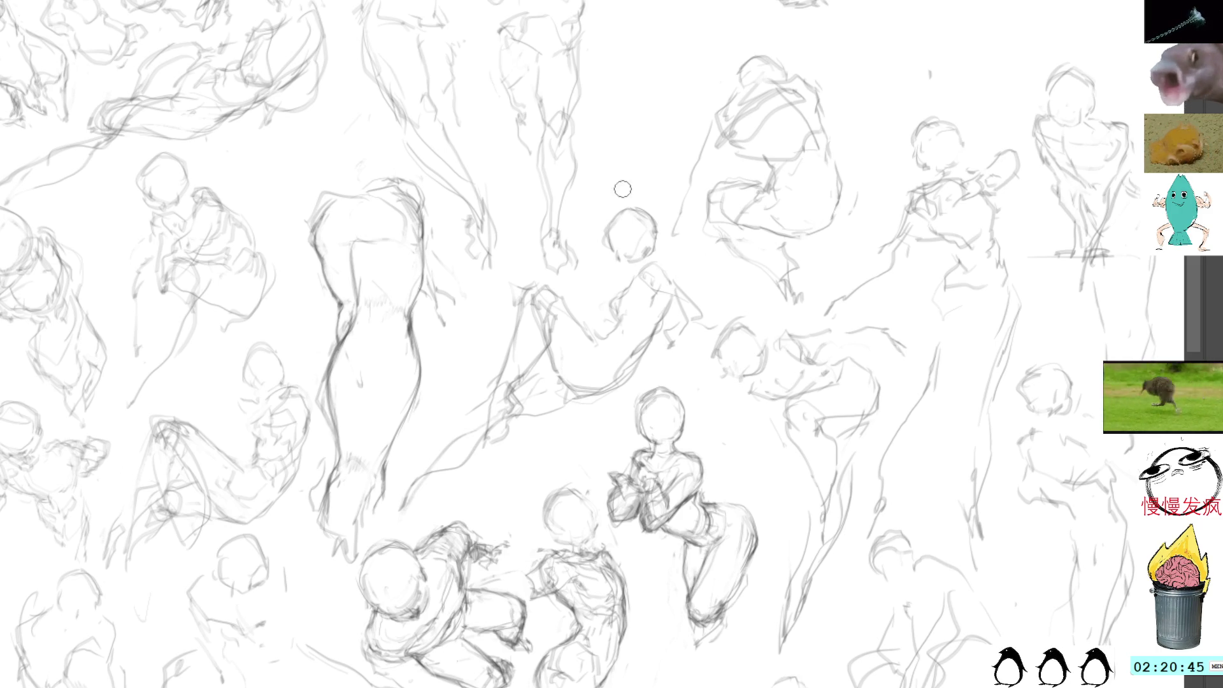
{"action": "mouse_move", "coordinate": [658, 261]}
{"action": "left_mouse_down"}
{"action": "mouse_move", "coordinate": [673, 279]}
{"action": "mouse_move", "coordinate": [655, 338]}
{"action": "left_mouse_up"}
{"action": "mouse_move", "coordinate": [652, 317]}
{"action": "left_mouse_down"}
{"action": "mouse_move", "coordinate": [665, 340]}
{"action": "mouse_move", "coordinate": [650, 353]}
{"action": "left_mouse_up"}
{"action": "mouse_move", "coordinate": [669, 302]}
{"action": "left_mouse_down"}
{"action": "mouse_move", "coordinate": [652, 343]}
{"action": "mouse_move", "coordinate": [662, 322]}
{"action": "left_mouse_up"}
{"action": "left_click_drag", "start_coordinate": [665, 319], "coordinate": [647, 344]}
Step: Darken small details around the reclining figure's upper portion
{"action": "left_click_drag", "start_coordinate": [644, 262], "coordinate": [662, 274]}
{"action": "left_click_drag", "start_coordinate": [659, 262], "coordinate": [674, 277]}
{"action": "mouse_move", "coordinate": [668, 262]}
{"action": "left_mouse_down"}
{"action": "mouse_move", "coordinate": [679, 285]}
{"action": "mouse_move", "coordinate": [618, 295]}
{"action": "left_mouse_up"}
{"action": "mouse_move", "coordinate": [620, 291]}
{"action": "left_mouse_down"}
{"action": "mouse_move", "coordinate": [612, 315]}
{"action": "mouse_move", "coordinate": [615, 297]}
{"action": "left_mouse_up"}
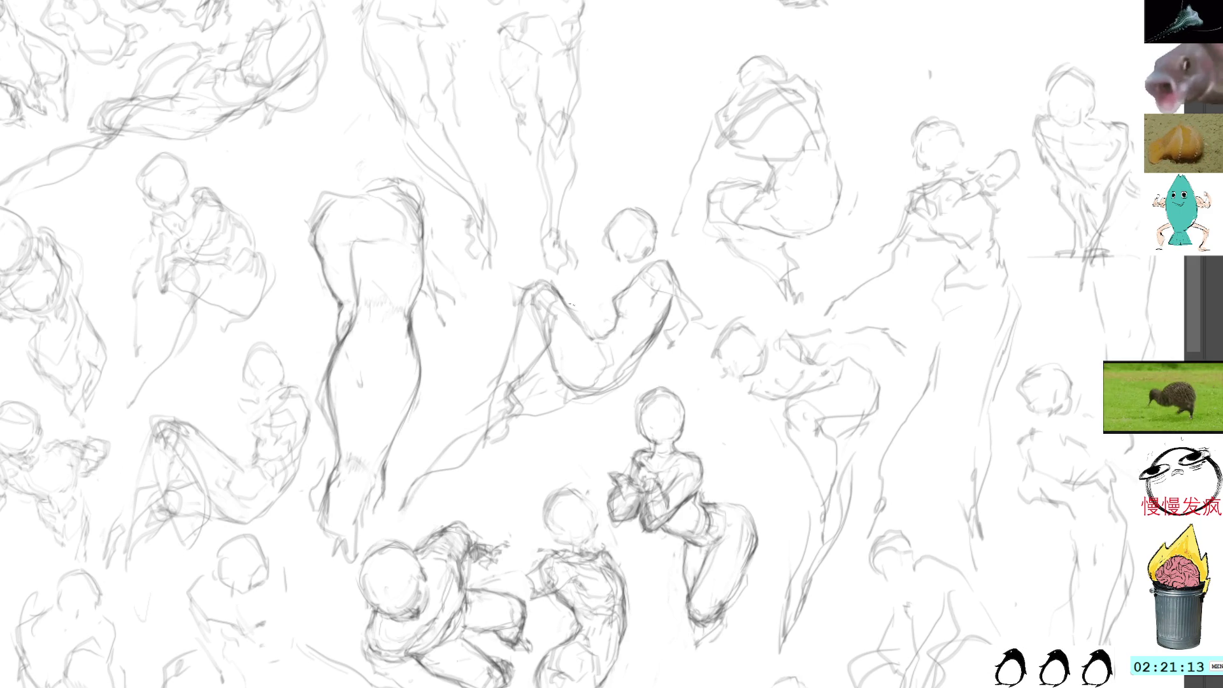
{"action": "left_click_drag", "start_coordinate": [597, 274], "coordinate": [588, 309]}
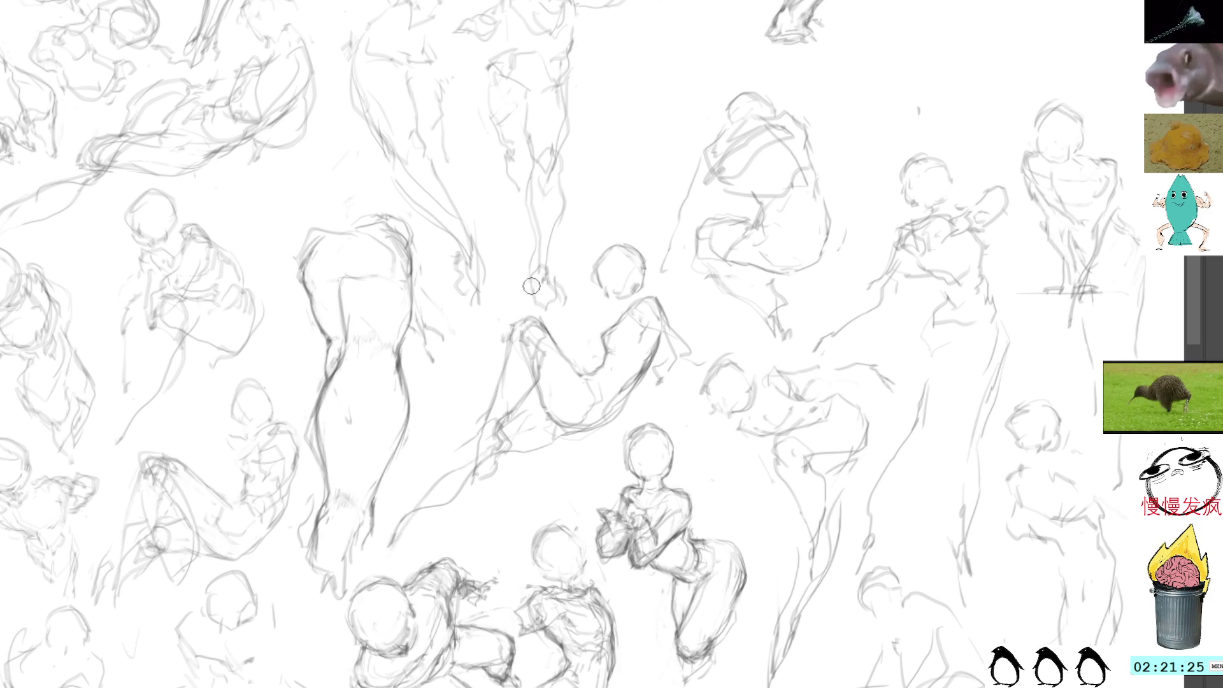
Step: Firm up the reclining figure's lowered leg with dark strokes down to the foot
{"action": "mouse_move", "coordinate": [533, 318]}
{"action": "left_mouse_down"}
{"action": "mouse_move", "coordinate": [514, 331]}
{"action": "mouse_move", "coordinate": [477, 486]}
{"action": "left_mouse_up"}
{"action": "left_click_drag", "start_coordinate": [478, 437], "coordinate": [480, 495]}
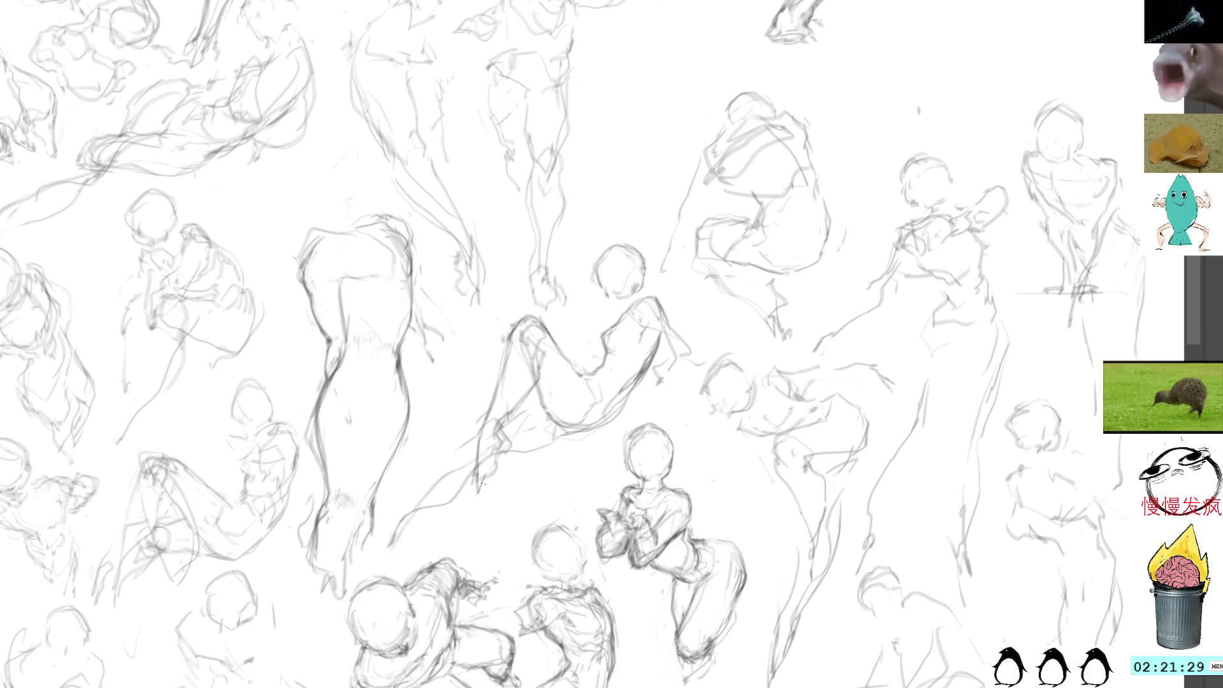
{"action": "mouse_move", "coordinate": [503, 434]}
{"action": "left_mouse_down"}
{"action": "mouse_move", "coordinate": [513, 441]}
{"action": "mouse_move", "coordinate": [476, 466]}
{"action": "mouse_move", "coordinate": [490, 448]}
{"action": "mouse_move", "coordinate": [477, 495]}
{"action": "mouse_move", "coordinate": [491, 482]}
{"action": "left_mouse_up"}
{"action": "left_click_drag", "start_coordinate": [516, 411], "coordinate": [501, 424]}
{"action": "left_click_drag", "start_coordinate": [529, 382], "coordinate": [516, 413]}
{"action": "mouse_move", "coordinate": [533, 369]}
{"action": "left_mouse_down"}
{"action": "mouse_move", "coordinate": [487, 460]}
{"action": "mouse_move", "coordinate": [493, 436]}
{"action": "mouse_move", "coordinate": [508, 462]}
{"action": "mouse_move", "coordinate": [491, 493]}
{"action": "mouse_move", "coordinate": [479, 480]}
{"action": "mouse_move", "coordinate": [495, 483]}
{"action": "mouse_move", "coordinate": [482, 500]}
{"action": "left_mouse_up"}
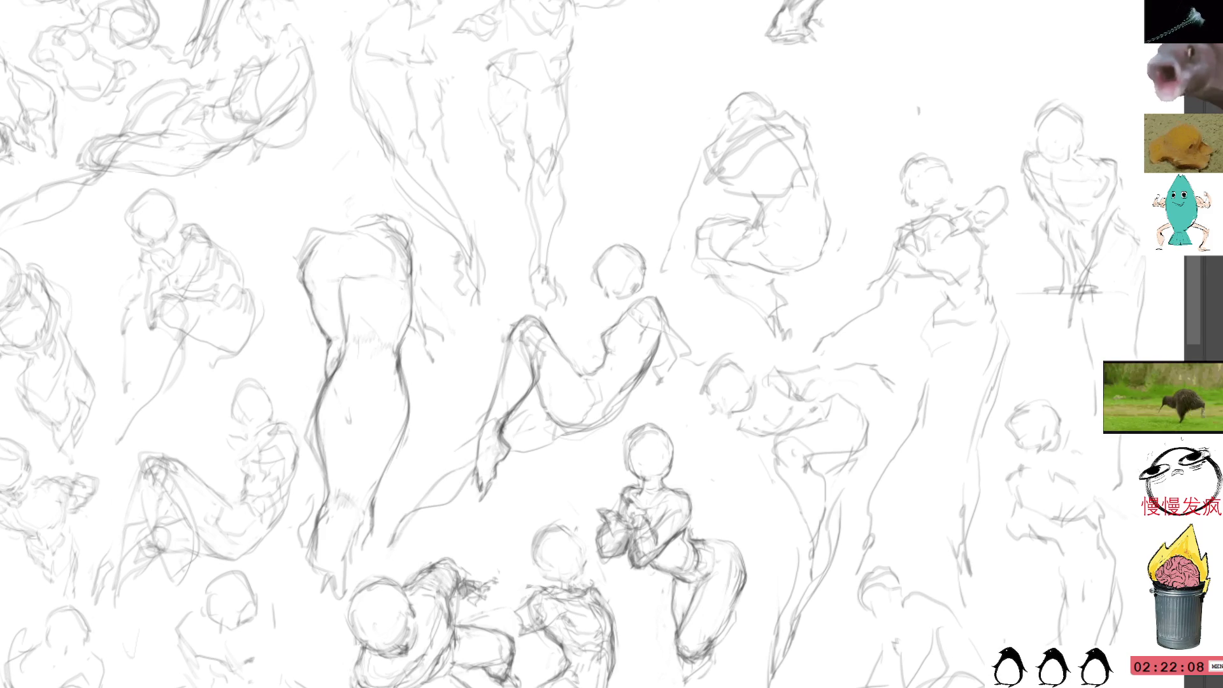
Step: Add strokes around the reclining figure's head, then move and rotate the canvas view
{"action": "mouse_move", "coordinate": [605, 261]}
{"action": "left_mouse_down"}
{"action": "mouse_move", "coordinate": [636, 252]}
{"action": "mouse_move", "coordinate": [644, 276]}
{"action": "left_mouse_up"}
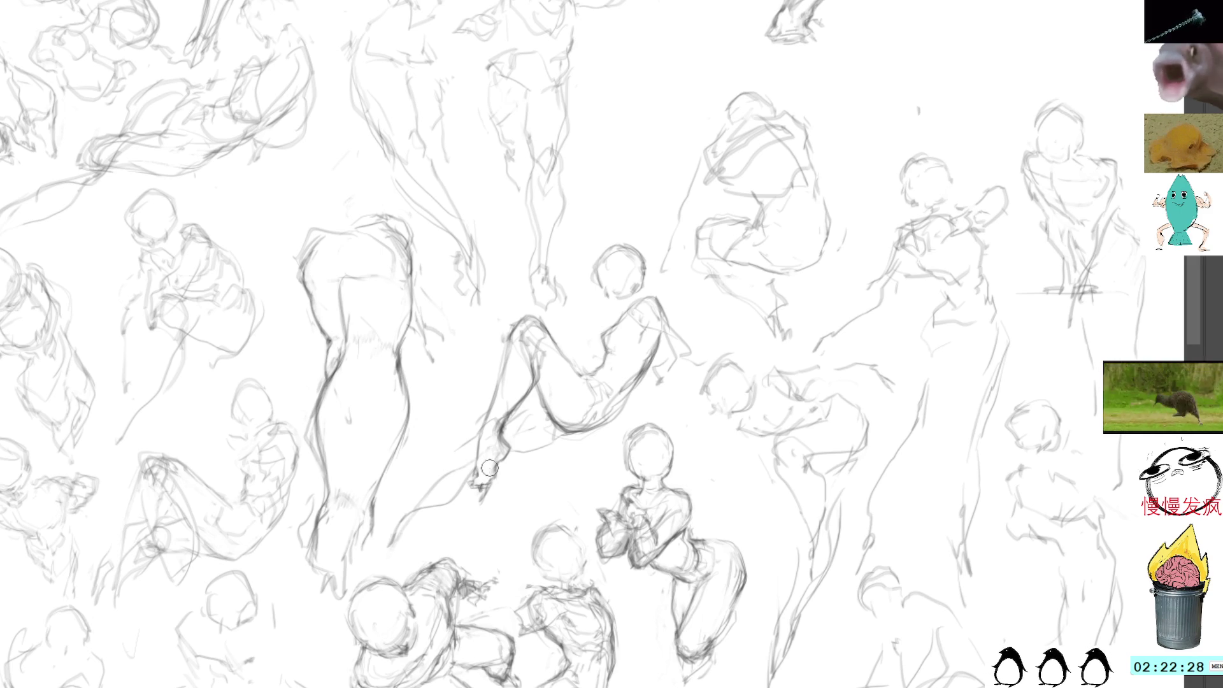
{"action": "mouse_move", "coordinate": [621, 377]}
{"action": "left_mouse_down"}
{"action": "mouse_move", "coordinate": [717, 389]}
{"action": "mouse_move", "coordinate": [783, 331]}
{"action": "mouse_move", "coordinate": [765, 249]}
{"action": "left_mouse_up"}
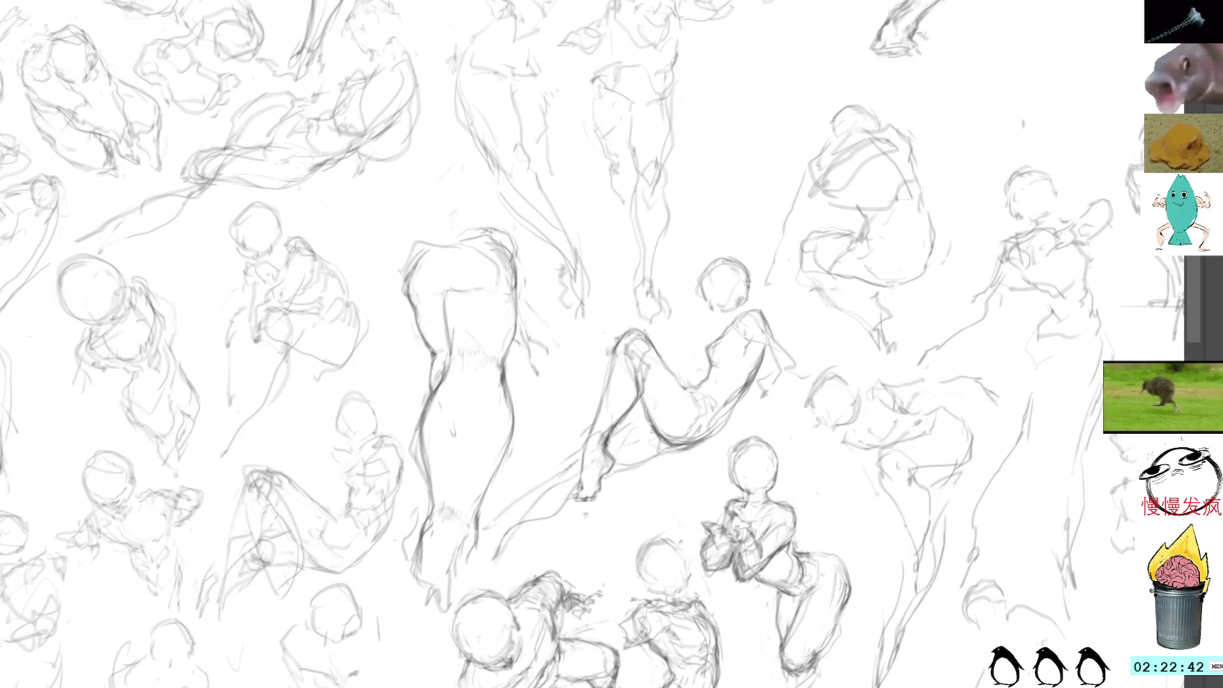
Step: Pan across the sketches to an empty patch of canvas
{"action": "left_click_drag", "start_coordinate": [487, 220], "coordinate": [564, 169]}
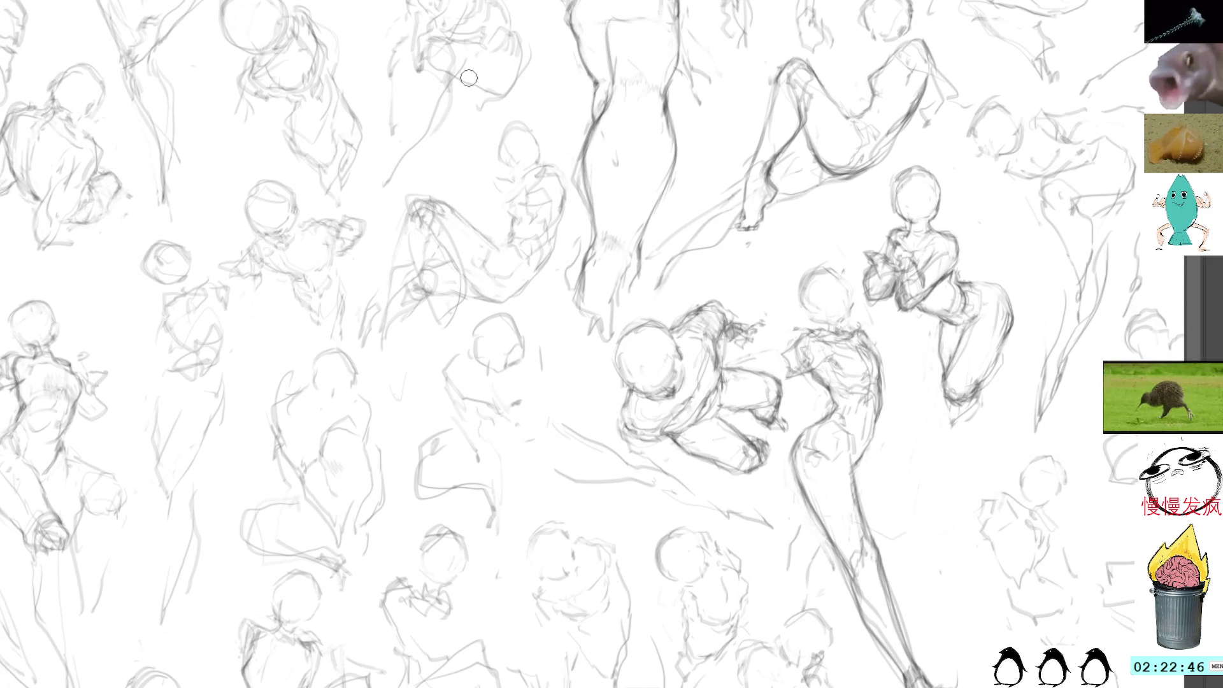
{"action": "left_click_drag", "start_coordinate": [482, 170], "coordinate": [502, 235]}
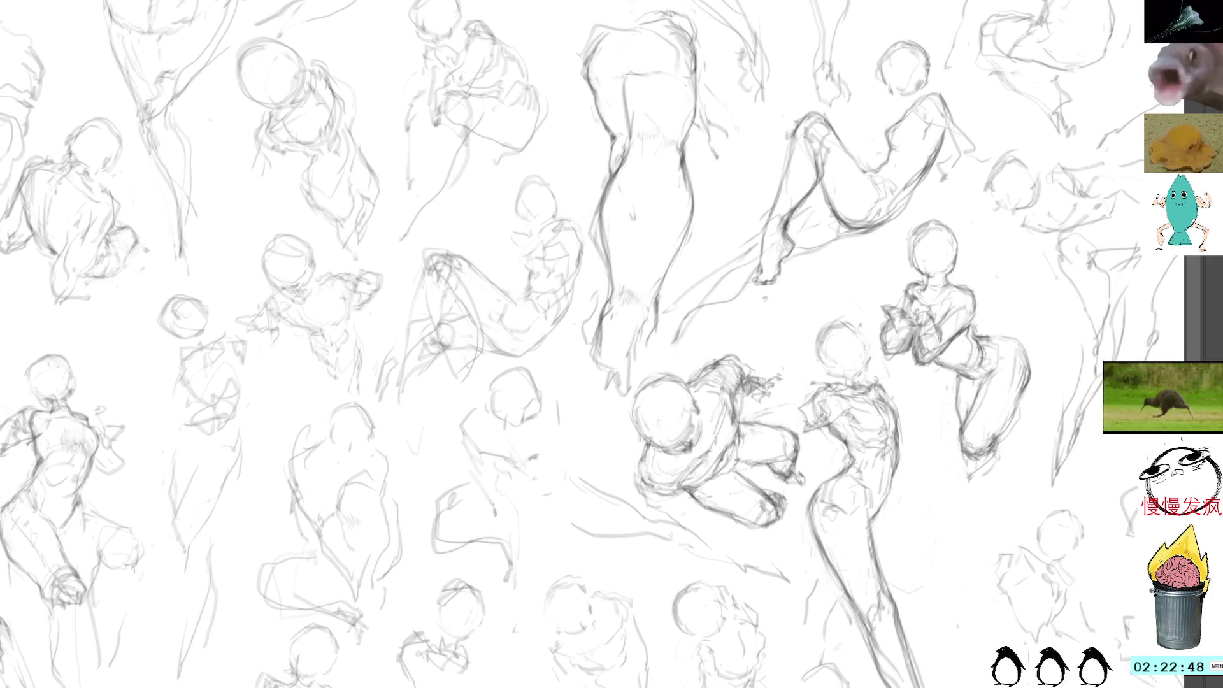
{"action": "left_click_drag", "start_coordinate": [341, 169], "coordinate": [465, 123]}
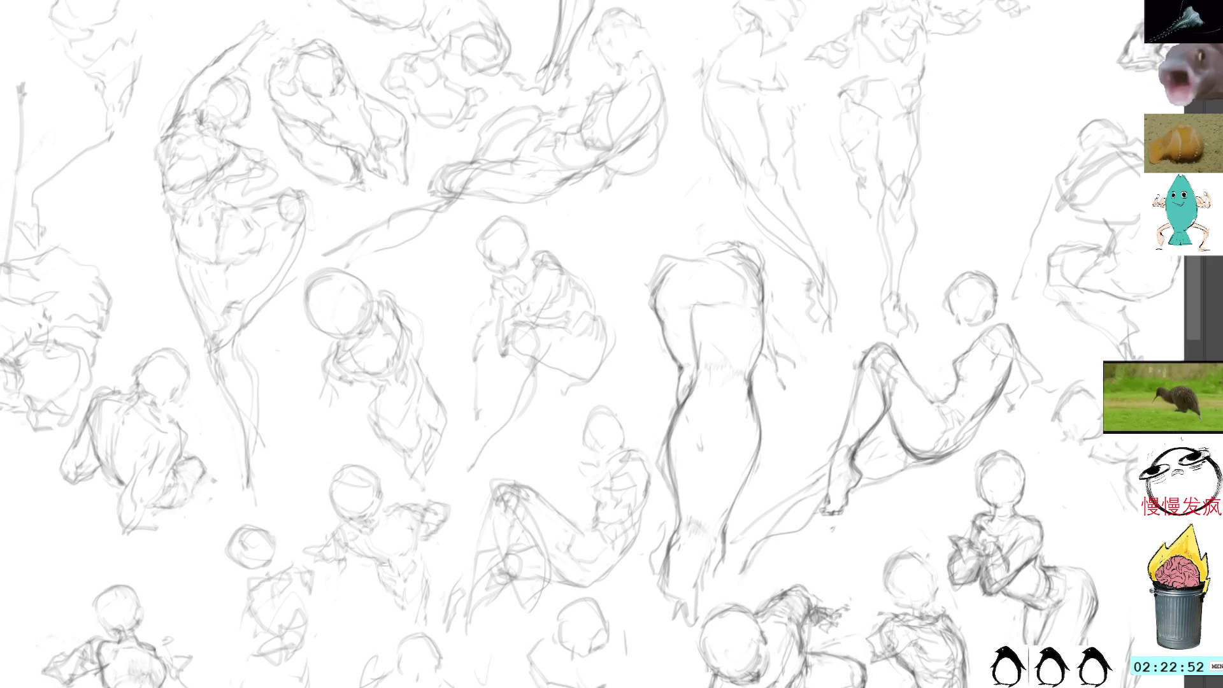
{"action": "left_click_drag", "start_coordinate": [496, 190], "coordinate": [861, 58]}
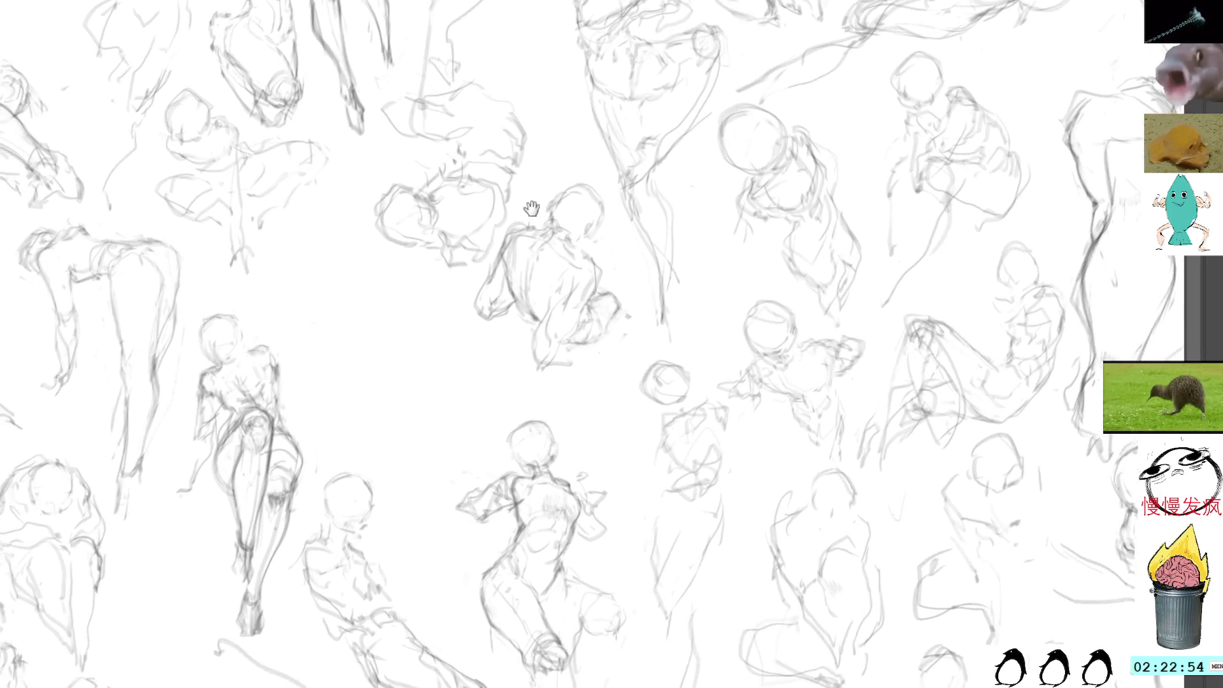
Step: Draw and rework a rough head circle for a new figure
{"action": "mouse_move", "coordinate": [459, 408]}
{"action": "left_mouse_down"}
{"action": "mouse_move", "coordinate": [430, 437]}
{"action": "mouse_move", "coordinate": [468, 466]}
{"action": "mouse_move", "coordinate": [485, 439]}
{"action": "mouse_move", "coordinate": [472, 465]}
{"action": "mouse_move", "coordinate": [418, 457]}
{"action": "mouse_move", "coordinate": [400, 440]}
{"action": "mouse_move", "coordinate": [468, 401]}
{"action": "mouse_move", "coordinate": [478, 416]}
{"action": "mouse_move", "coordinate": [448, 390]}
{"action": "left_mouse_up"}
{"action": "left_click_drag", "start_coordinate": [413, 446], "coordinate": [442, 488]}
{"action": "left_click_drag", "start_coordinate": [492, 422], "coordinate": [476, 491]}
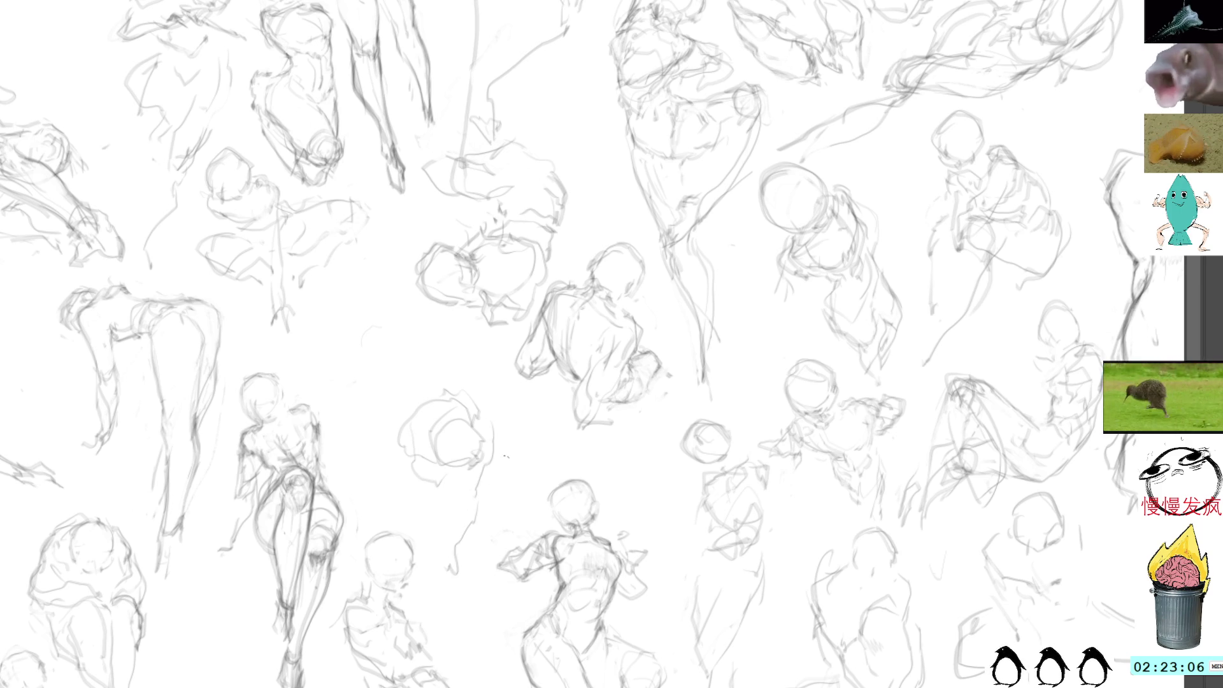
{"action": "mouse_move", "coordinate": [399, 432]}
{"action": "left_mouse_down"}
{"action": "mouse_move", "coordinate": [411, 446]}
{"action": "mouse_move", "coordinate": [440, 400]}
{"action": "left_mouse_up"}
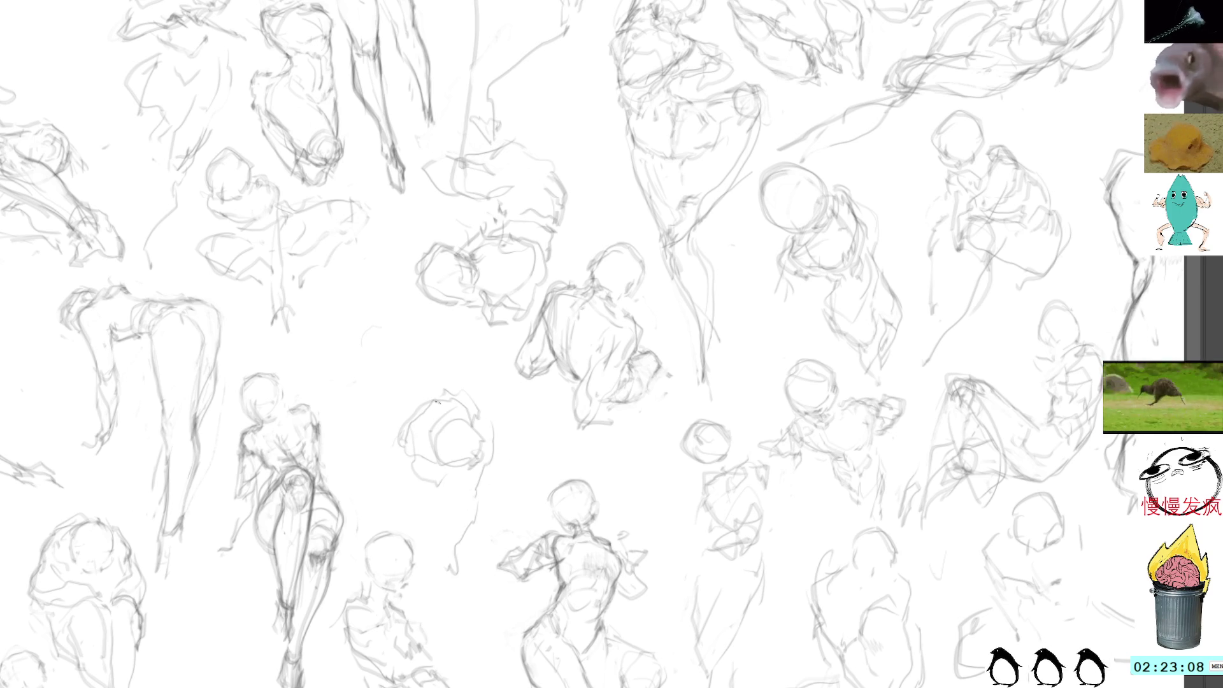
Step: Mark faint body lines below the new head and lasso the central figure
{"action": "left_click_drag", "start_coordinate": [418, 481], "coordinate": [482, 623]}
{"action": "mouse_move", "coordinate": [421, 480]}
{"action": "left_mouse_down"}
{"action": "mouse_move", "coordinate": [463, 522]}
{"action": "mouse_move", "coordinate": [461, 562]}
{"action": "mouse_move", "coordinate": [481, 592]}
{"action": "left_mouse_up"}
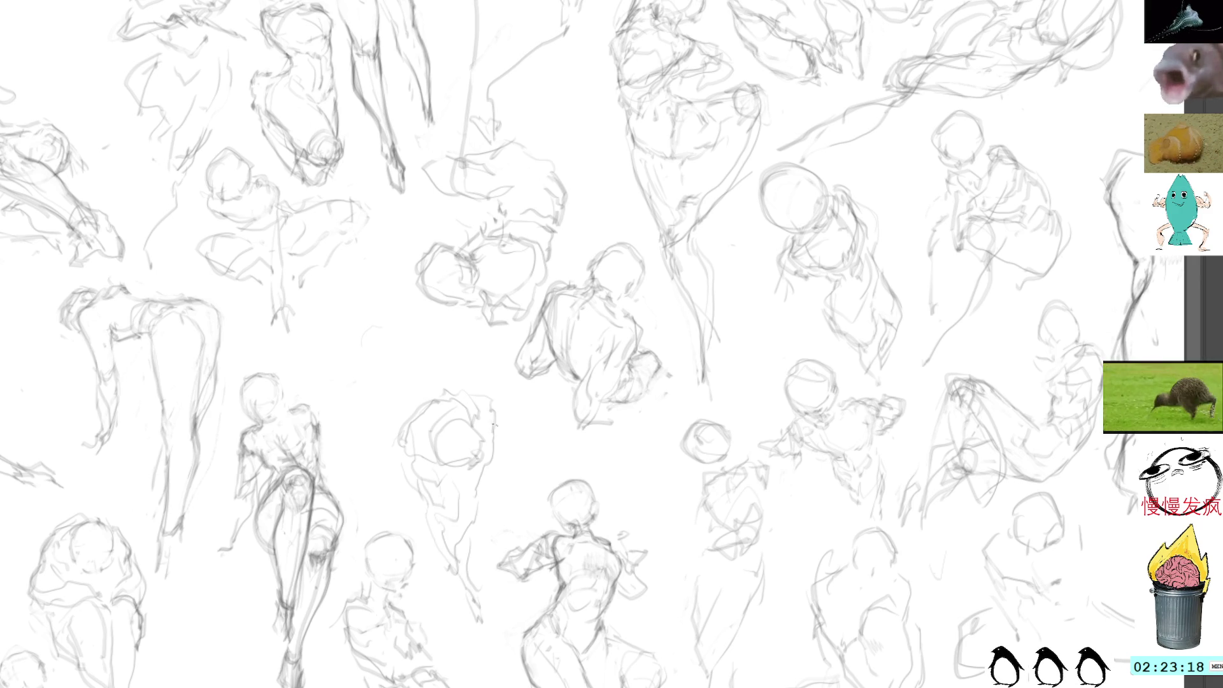
{"action": "mouse_move", "coordinate": [428, 376]}
{"action": "left_mouse_down"}
{"action": "mouse_move", "coordinate": [407, 500]}
{"action": "mouse_move", "coordinate": [494, 656]}
{"action": "mouse_move", "coordinate": [514, 494]}
{"action": "mouse_move", "coordinate": [487, 383]}
{"action": "mouse_move", "coordinate": [485, 468]}
{"action": "left_mouse_up"}
Step: Move the lassoed drapery sketch lower, sketch strokes nearby and undo a stray arc
{"action": "key", "text": "ctrl+t"}
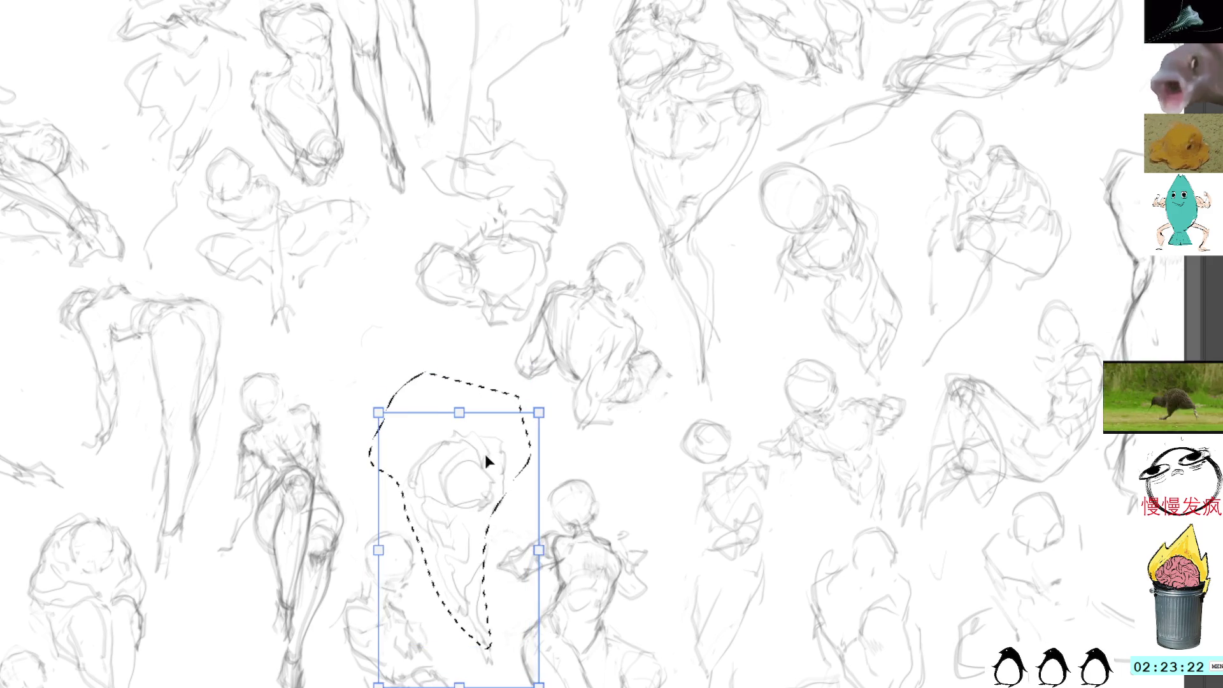
{"action": "key", "text": "Return"}
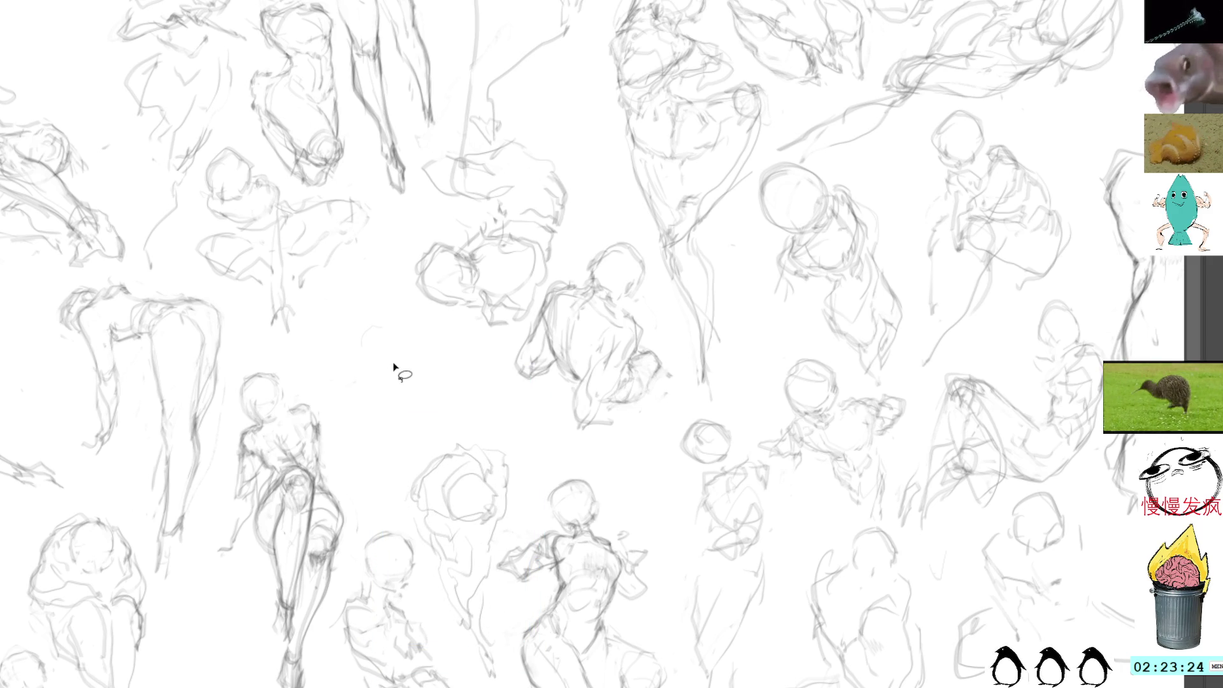
{"action": "mouse_move", "coordinate": [428, 356]}
{"action": "left_mouse_down"}
{"action": "mouse_move", "coordinate": [457, 342]}
{"action": "mouse_move", "coordinate": [466, 381]}
{"action": "mouse_move", "coordinate": [440, 394]}
{"action": "mouse_move", "coordinate": [469, 346]}
{"action": "mouse_move", "coordinate": [461, 380]}
{"action": "left_mouse_up"}
{"action": "mouse_move", "coordinate": [419, 344]}
{"action": "left_mouse_down"}
{"action": "mouse_move", "coordinate": [400, 335]}
{"action": "mouse_move", "coordinate": [344, 389]}
{"action": "left_mouse_up"}
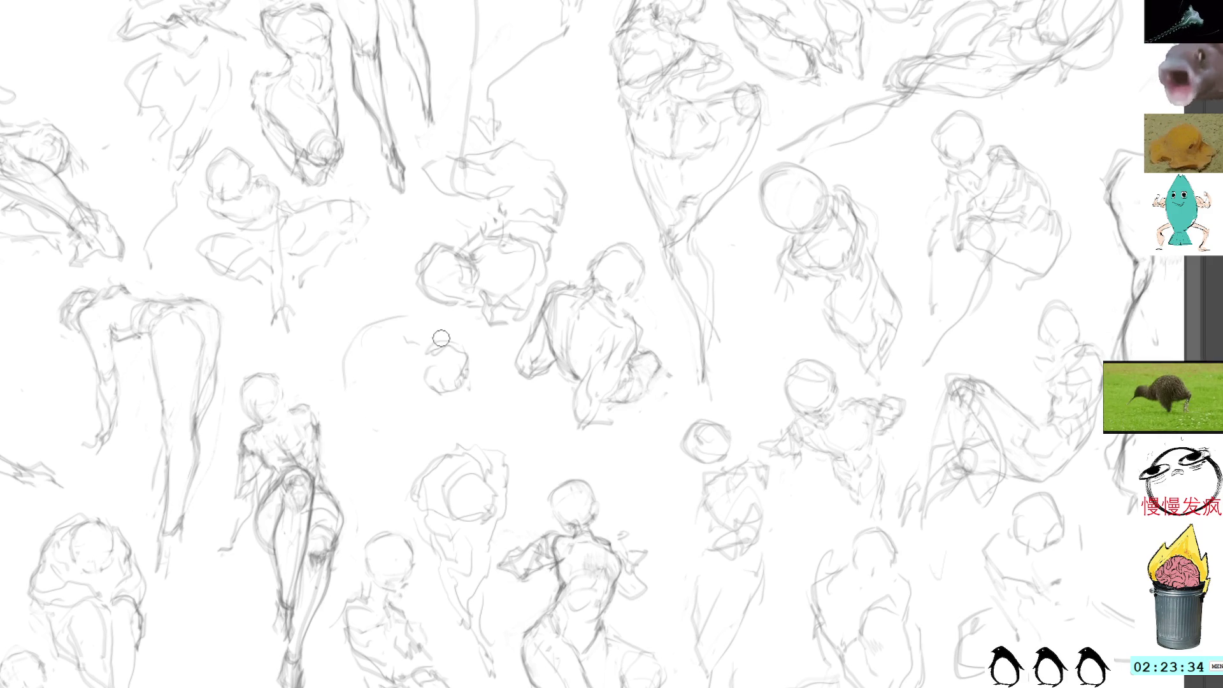
{"action": "key", "text": "ctrl+z"}
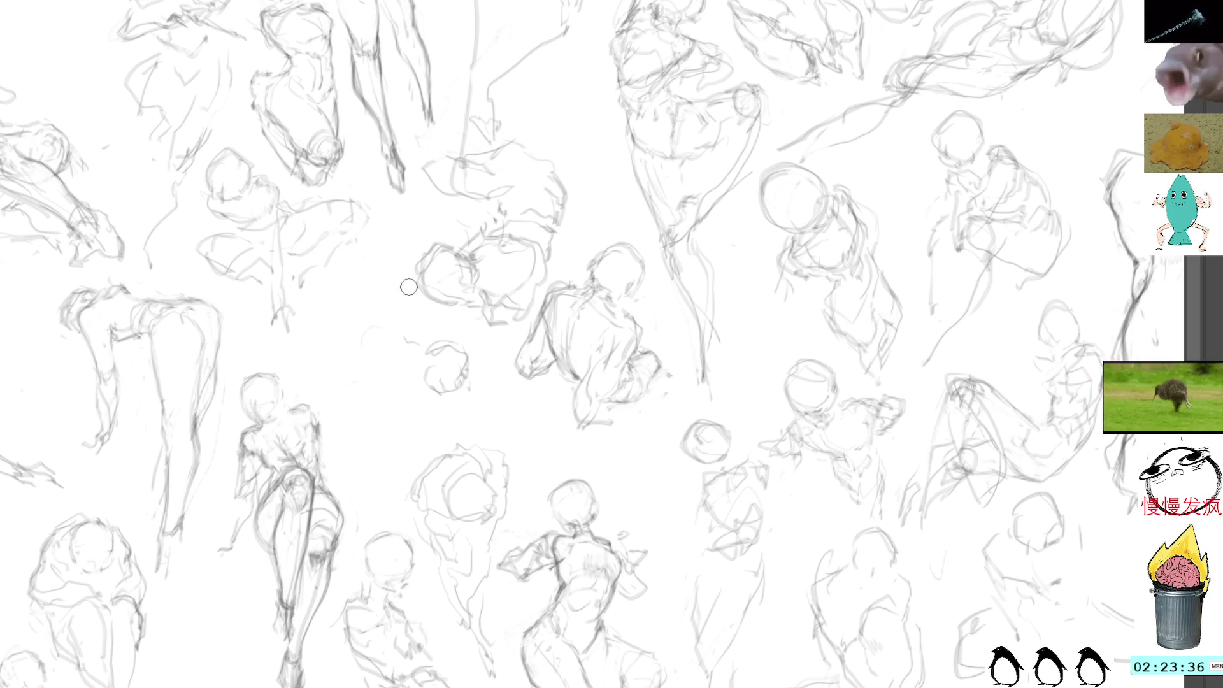
Step: Transform the small head sketch, then select it again and erase it
{"action": "mouse_move", "coordinate": [442, 335]}
{"action": "left_mouse_down"}
{"action": "mouse_move", "coordinate": [395, 342]}
{"action": "mouse_move", "coordinate": [443, 330]}
{"action": "left_mouse_up"}
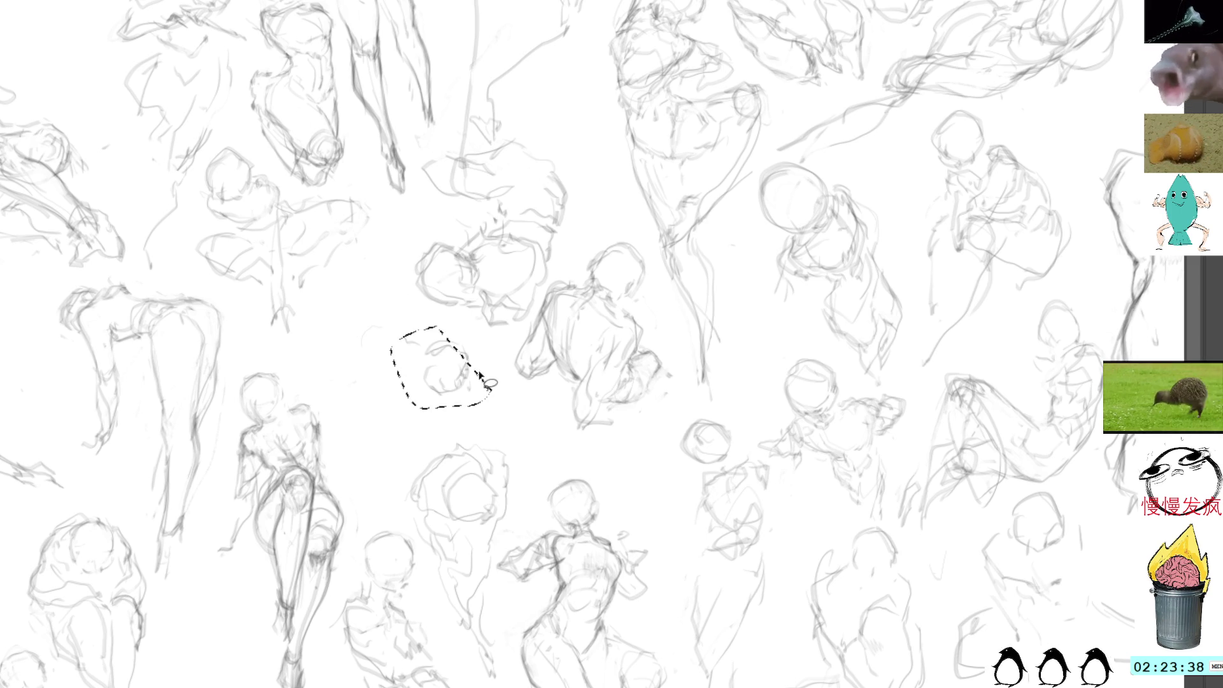
{"action": "key", "text": "ctrl+t"}
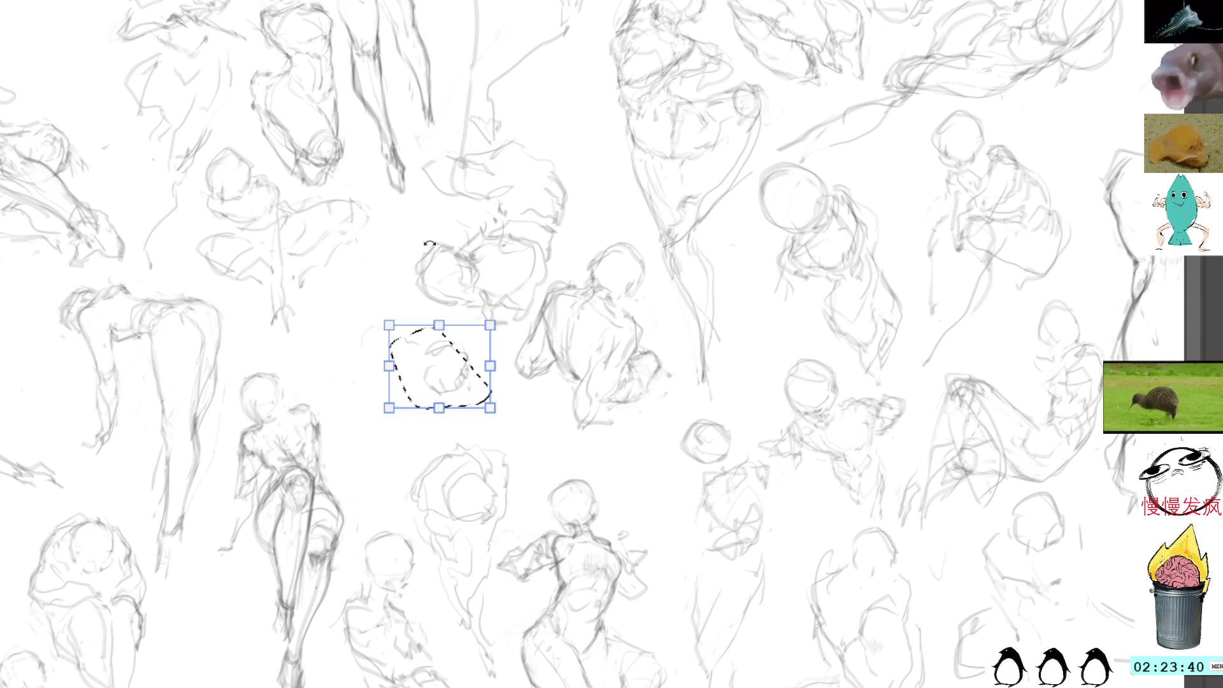
{"action": "key", "text": "Return"}
{"action": "key", "text": "ctrl+d"}
{"action": "left_click_drag", "start_coordinate": [421, 336], "coordinate": [421, 376]}
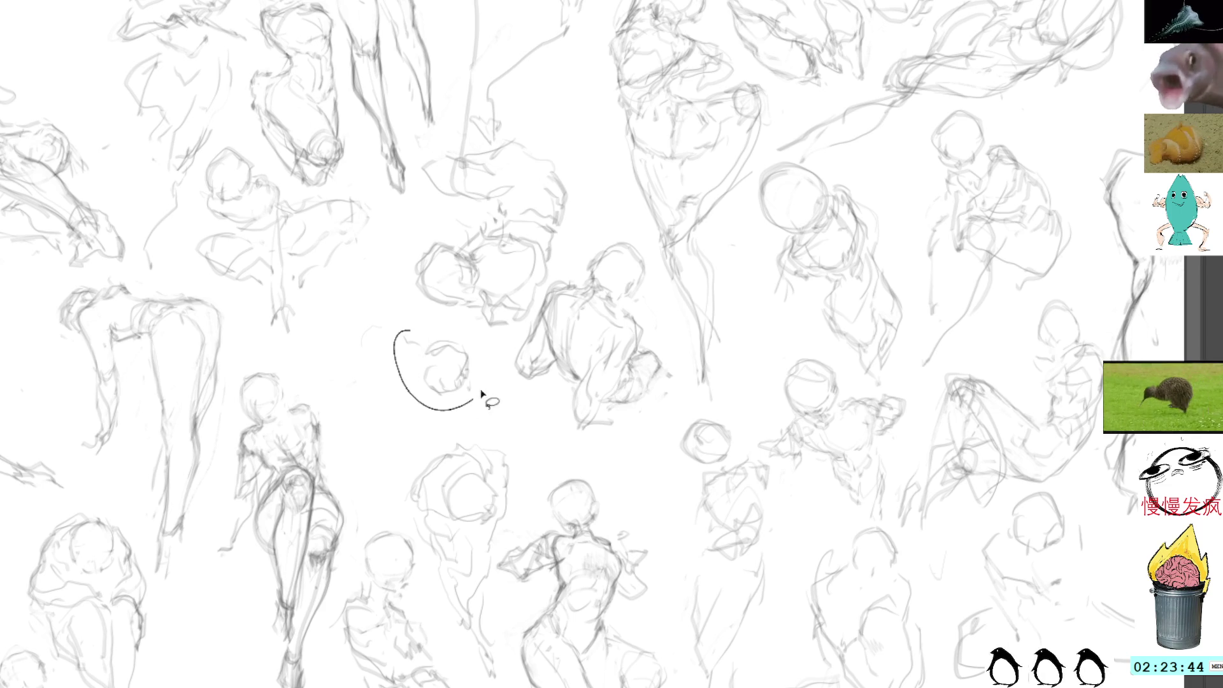
{"action": "key", "text": "Delete"}
{"action": "key", "text": "ctrl+d"}
Step: Draw a new small head sketch and lasso-move and rotate it into place
{"action": "mouse_move", "coordinate": [329, 341]}
{"action": "left_mouse_down"}
{"action": "mouse_move", "coordinate": [306, 357]}
{"action": "mouse_move", "coordinate": [349, 331]}
{"action": "mouse_move", "coordinate": [347, 365]}
{"action": "mouse_move", "coordinate": [360, 319]}
{"action": "mouse_move", "coordinate": [394, 342]}
{"action": "mouse_move", "coordinate": [388, 303]}
{"action": "mouse_move", "coordinate": [449, 316]}
{"action": "left_mouse_up"}
{"action": "key", "text": "l"}
{"action": "key", "text": "ctrl+t"}
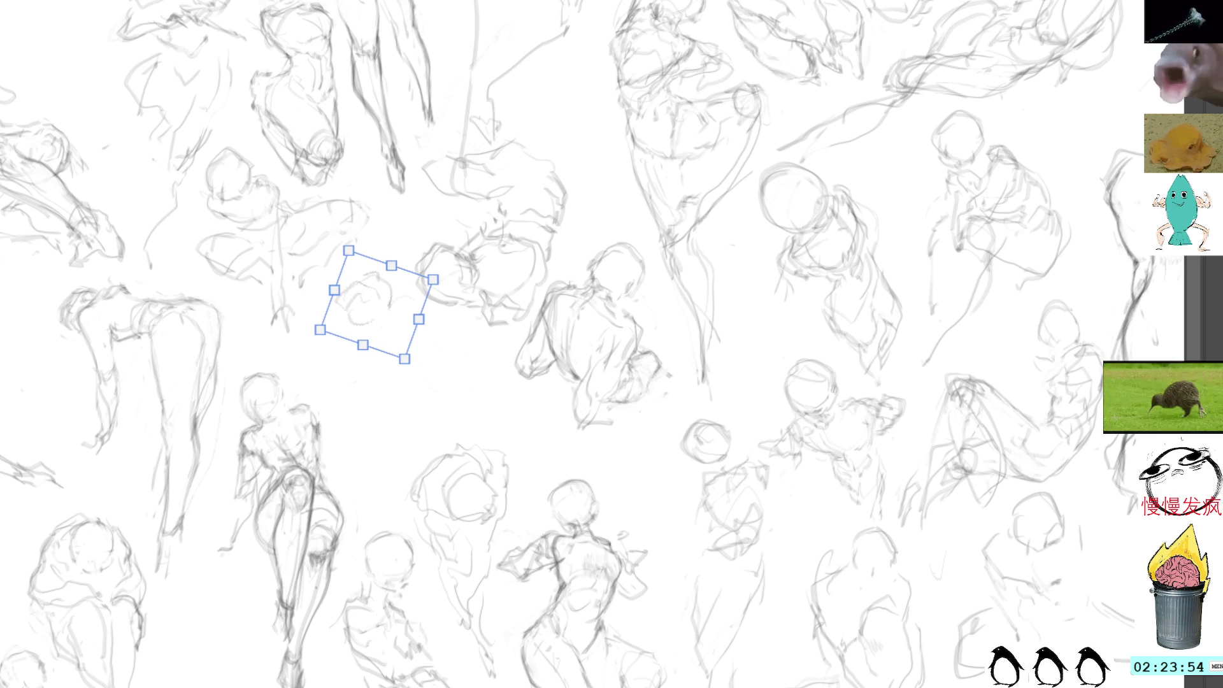
{"action": "key", "text": "Return"}
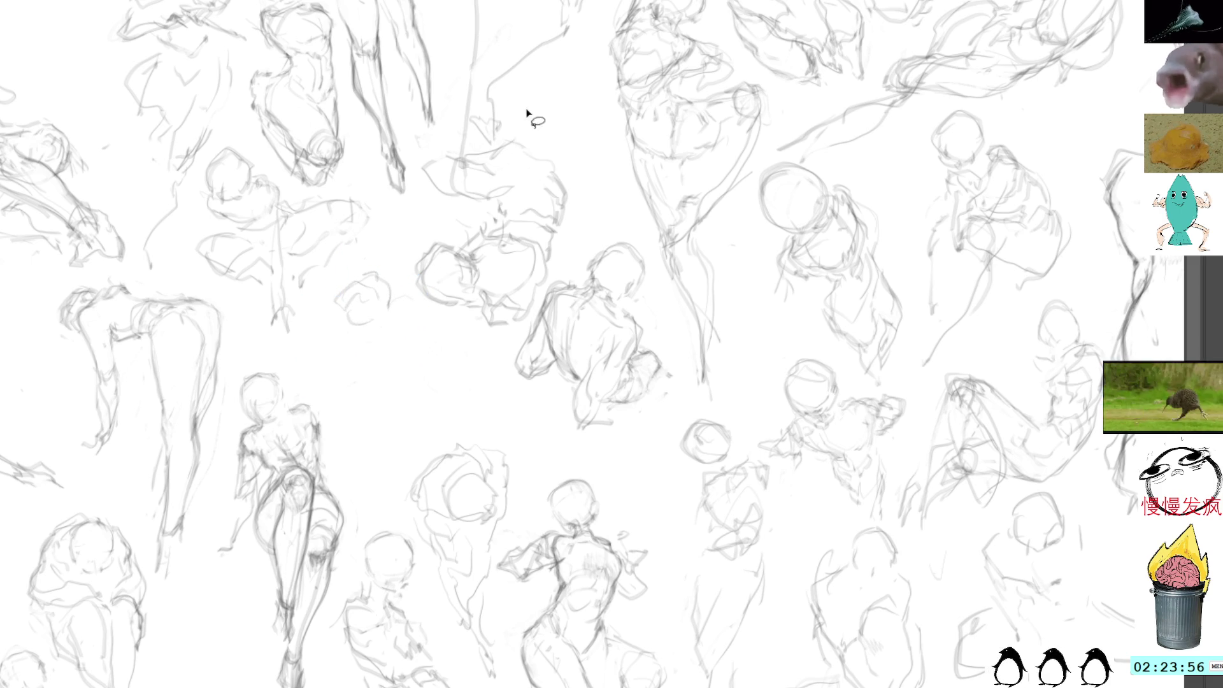
{"action": "key", "text": "b"}
Step: Darken the small head outline and draw drapery curves and a fold line below it
{"action": "mouse_move", "coordinate": [382, 262]}
{"action": "left_mouse_down"}
{"action": "mouse_move", "coordinate": [396, 283]}
{"action": "mouse_move", "coordinate": [353, 298]}
{"action": "mouse_move", "coordinate": [374, 311]}
{"action": "mouse_move", "coordinate": [382, 271]}
{"action": "mouse_move", "coordinate": [392, 306]}
{"action": "left_mouse_up"}
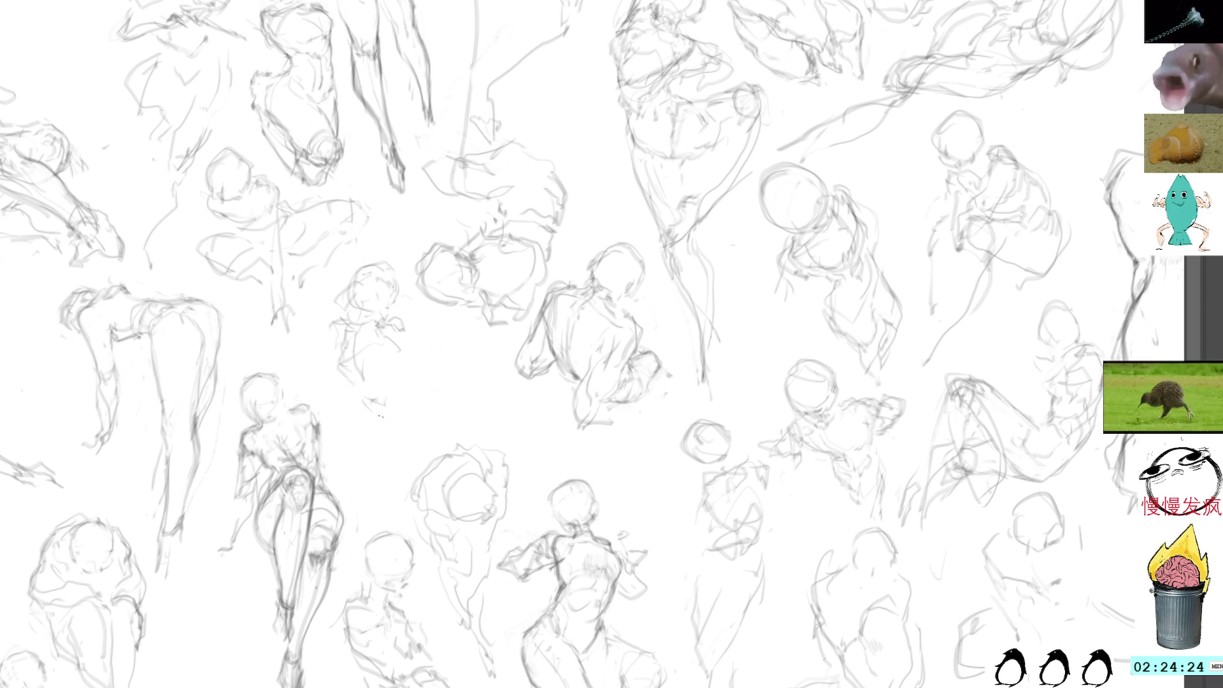
{"action": "left_click_drag", "start_coordinate": [404, 434], "coordinate": [433, 435]}
{"action": "mouse_move", "coordinate": [430, 375]}
{"action": "left_mouse_down"}
{"action": "mouse_move", "coordinate": [533, 432]}
{"action": "mouse_move", "coordinate": [521, 440]}
{"action": "left_mouse_up"}
{"action": "left_click_drag", "start_coordinate": [449, 357], "coordinate": [469, 377]}
{"action": "left_click_drag", "start_coordinate": [521, 405], "coordinate": [421, 315]}
Step: Sketch faint body lines downward and add small dark accents to the new figure
{"action": "left_click_drag", "start_coordinate": [351, 407], "coordinate": [375, 457]}
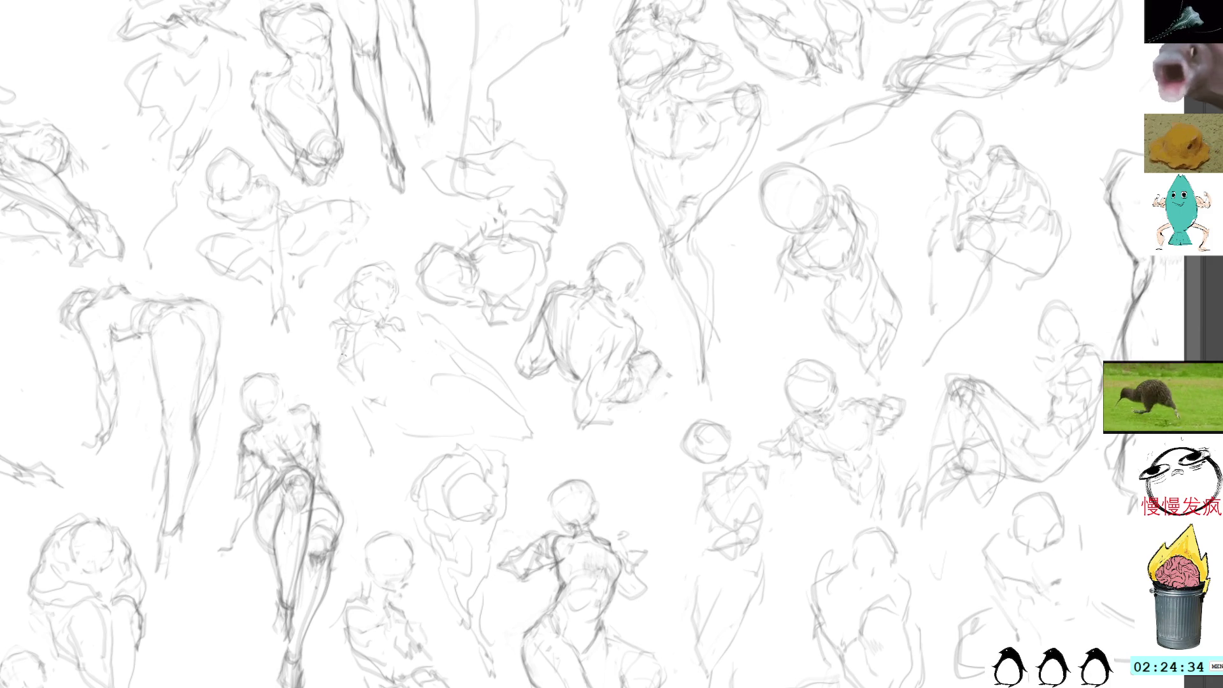
{"action": "left_click_drag", "start_coordinate": [352, 394], "coordinate": [363, 482]}
{"action": "left_click_drag", "start_coordinate": [402, 318], "coordinate": [411, 330]}
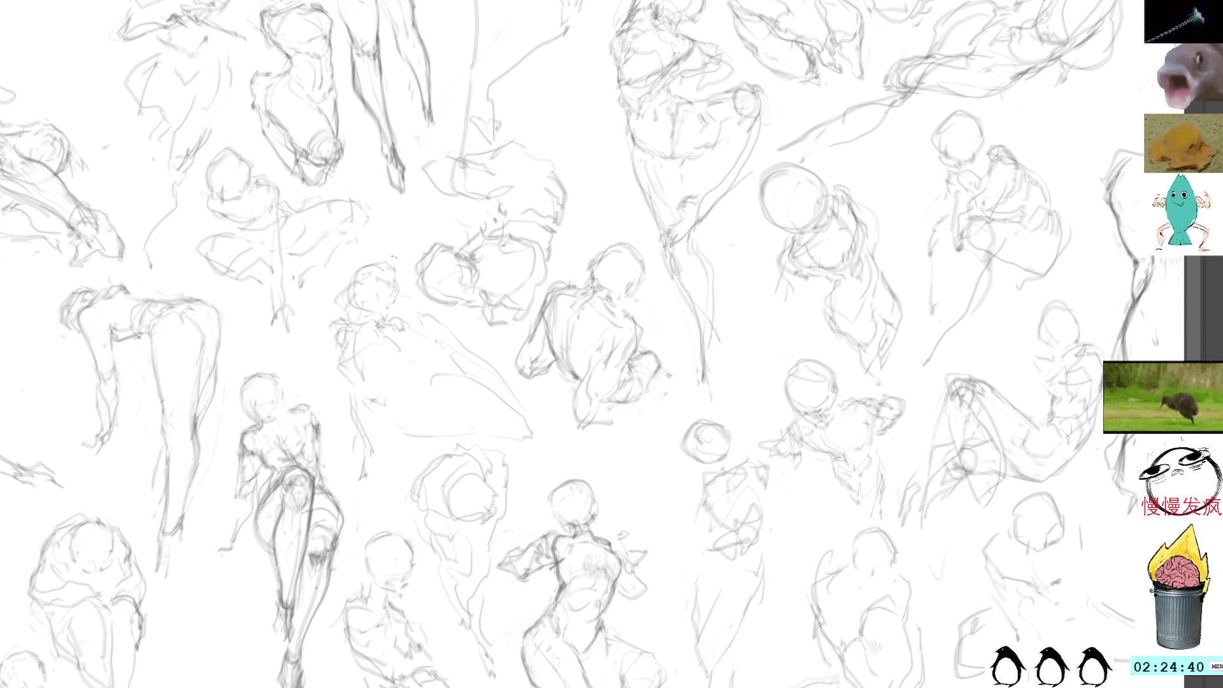
{"action": "left_click_drag", "start_coordinate": [399, 346], "coordinate": [402, 365]}
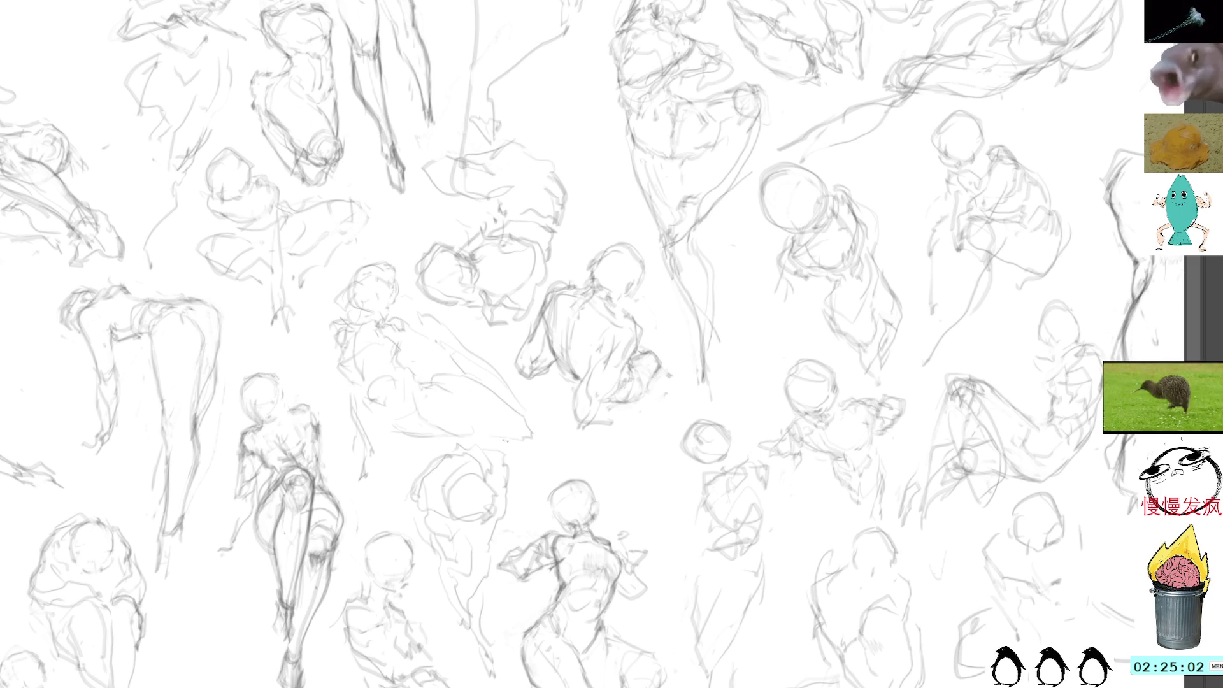
{"action": "left_click_drag", "start_coordinate": [426, 383], "coordinate": [469, 394]}
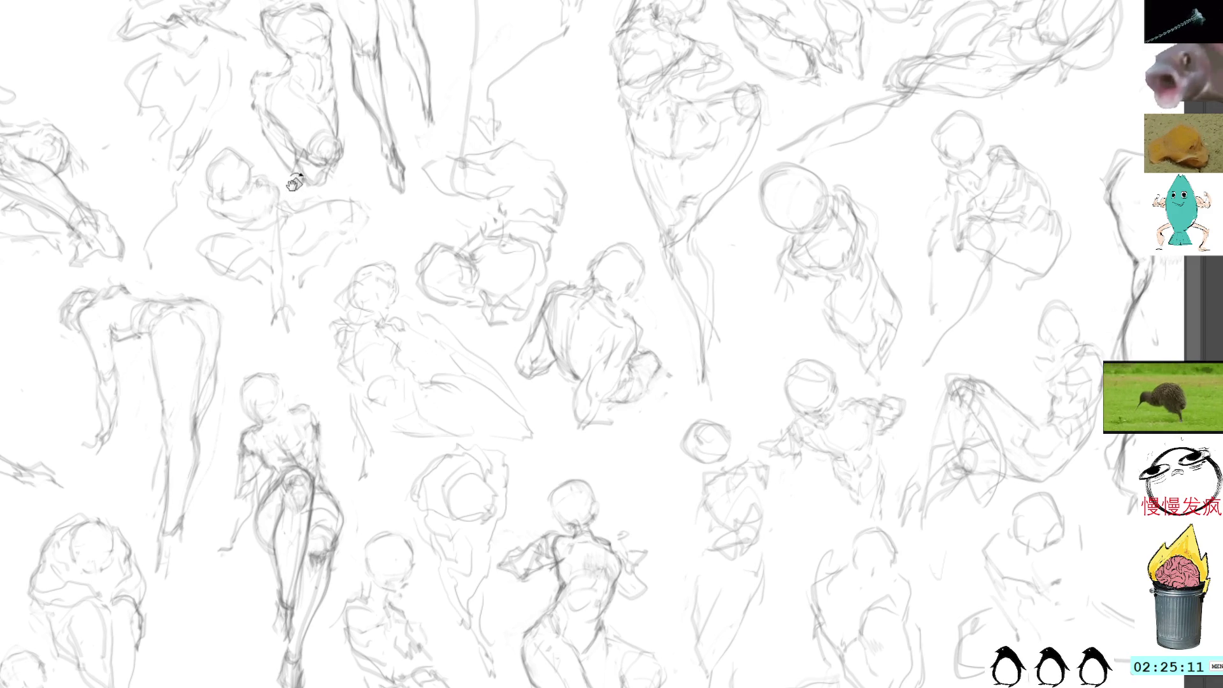
Step: Pan the canvas view right and down toward its left side
{"action": "mouse_move", "coordinate": [294, 183]}
{"action": "left_mouse_down"}
{"action": "mouse_move", "coordinate": [356, 195]}
{"action": "mouse_move", "coordinate": [378, 258]}
{"action": "mouse_move", "coordinate": [382, 343]}
{"action": "left_mouse_up"}
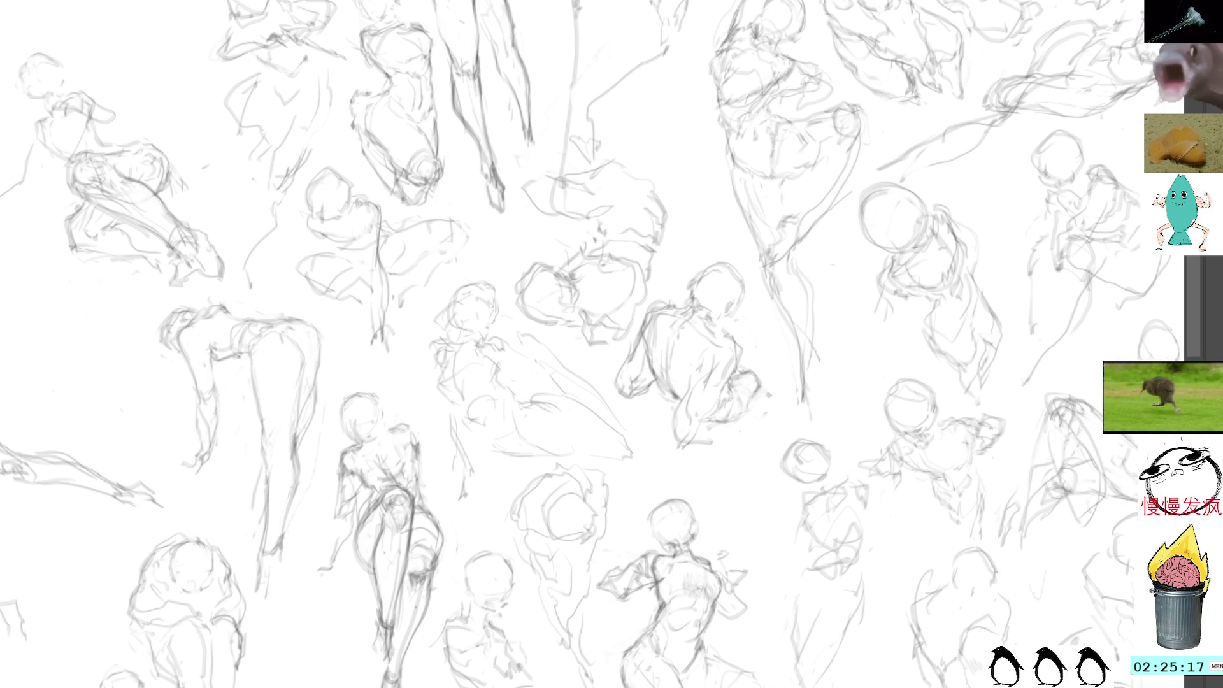
Step: Darken the crouching figure's arm, hand and left side with pencil strokes
{"action": "left_click_drag", "start_coordinate": [382, 285], "coordinate": [384, 317]}
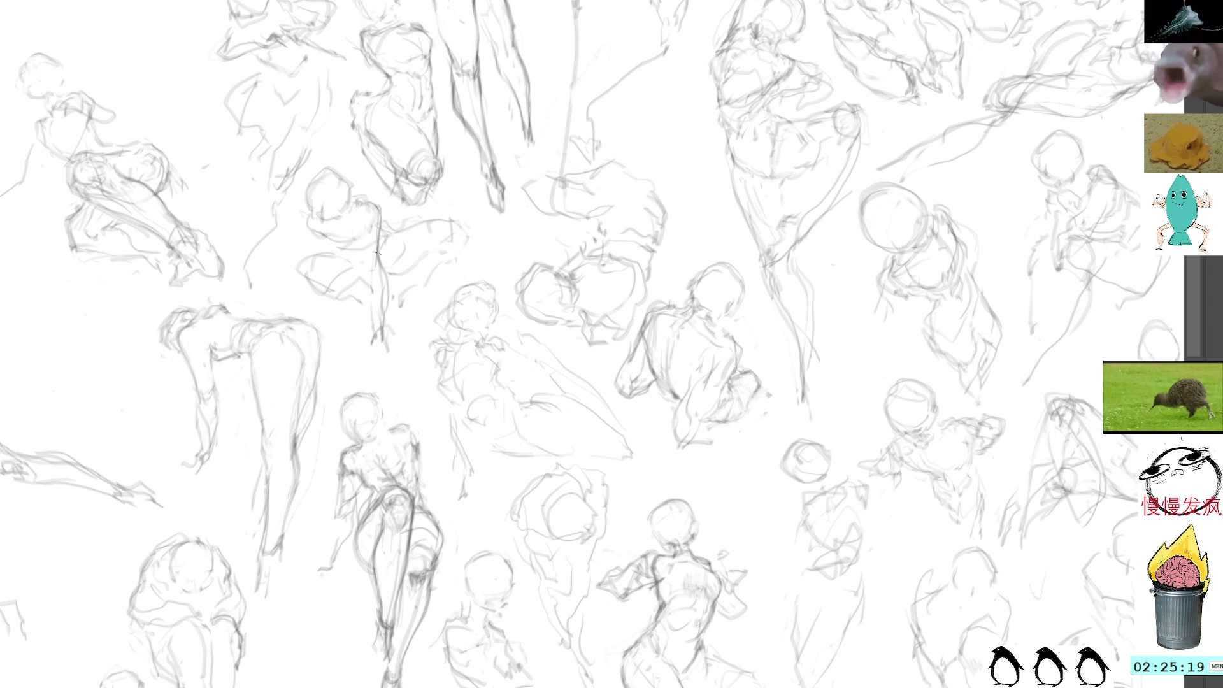
{"action": "left_click_drag", "start_coordinate": [382, 256], "coordinate": [385, 333]}
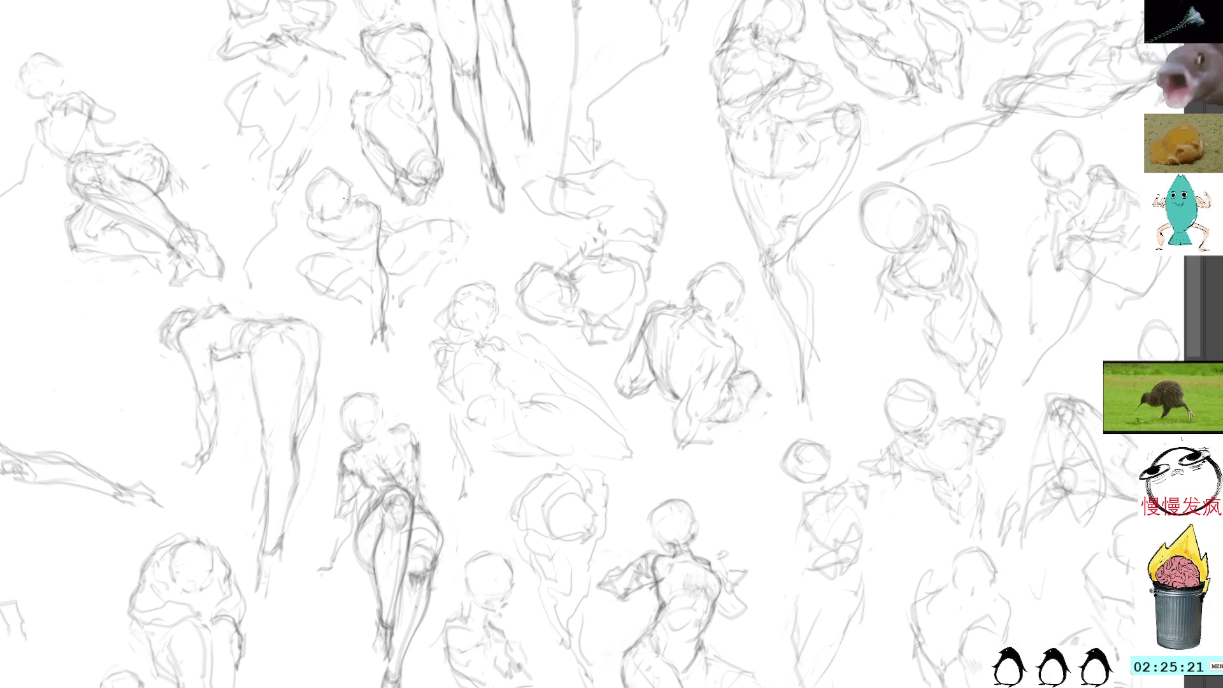
{"action": "left_click_drag", "start_coordinate": [353, 231], "coordinate": [372, 314]}
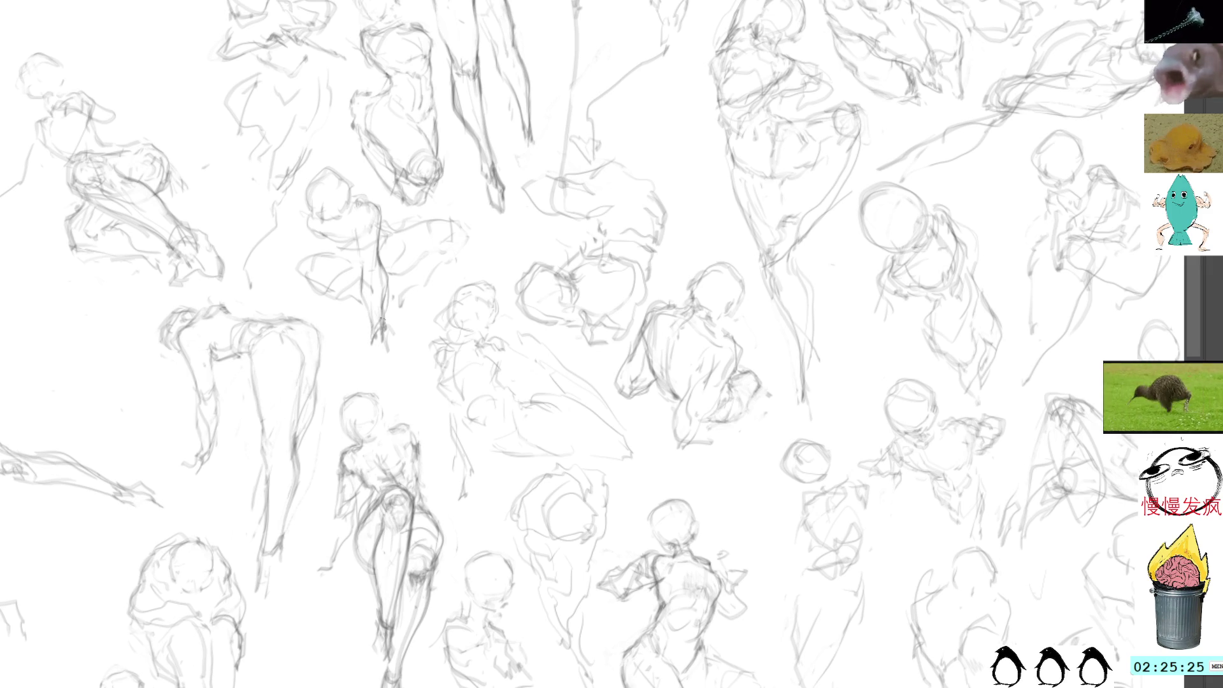
{"action": "mouse_move", "coordinate": [355, 245]}
{"action": "left_mouse_down"}
{"action": "mouse_move", "coordinate": [376, 338]}
{"action": "mouse_move", "coordinate": [396, 331]}
{"action": "mouse_move", "coordinate": [400, 342]}
{"action": "mouse_move", "coordinate": [386, 330]}
{"action": "mouse_move", "coordinate": [397, 328]}
{"action": "mouse_move", "coordinate": [371, 320]}
{"action": "mouse_move", "coordinate": [394, 335]}
{"action": "left_mouse_up"}
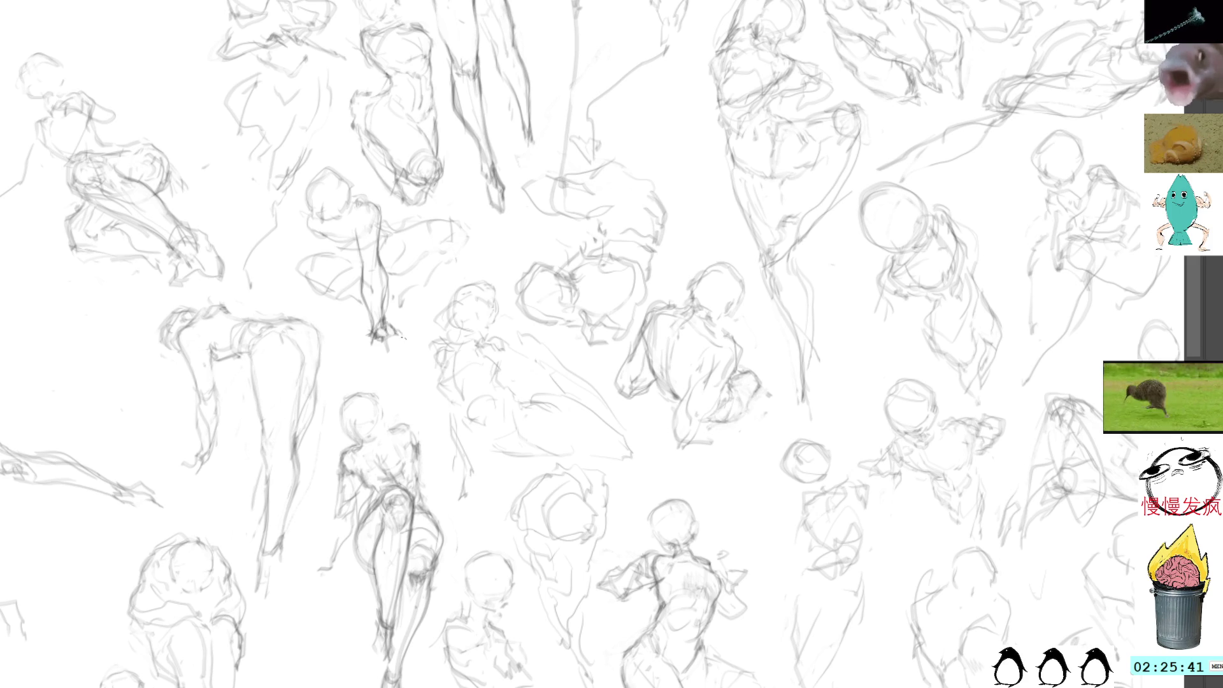
{"action": "left_click_drag", "start_coordinate": [369, 330], "coordinate": [358, 342]}
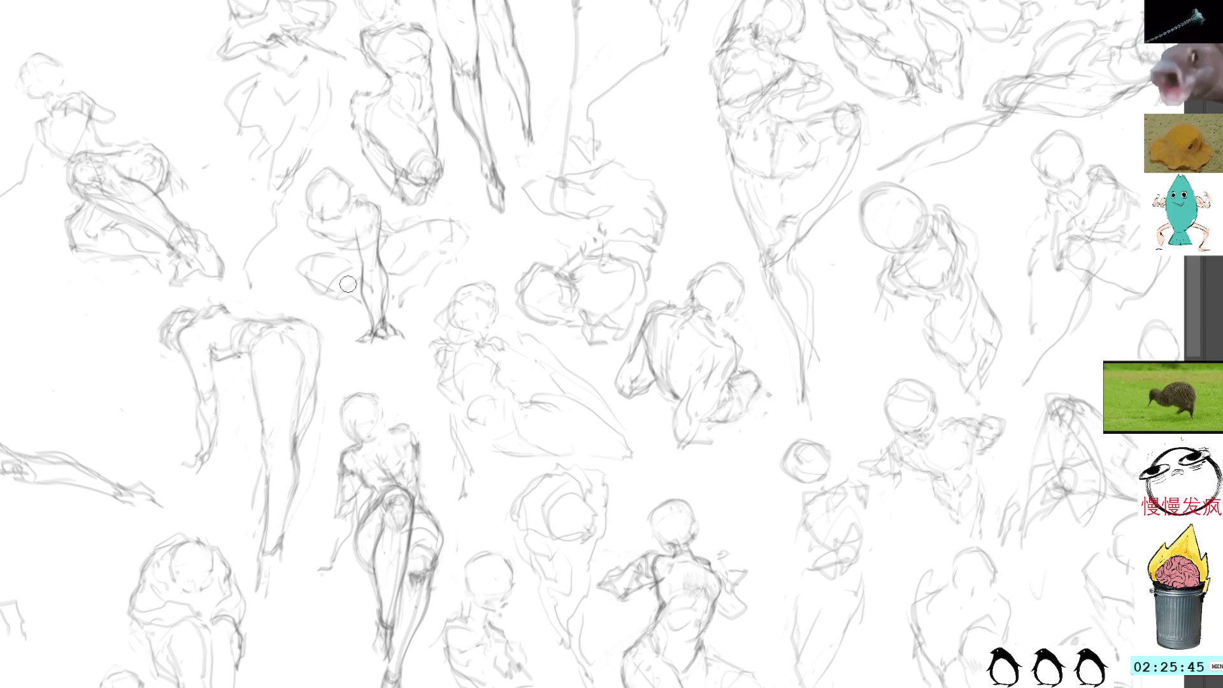
{"action": "mouse_move", "coordinate": [303, 258]}
{"action": "left_mouse_down"}
{"action": "mouse_move", "coordinate": [298, 283]}
{"action": "mouse_move", "coordinate": [294, 272]}
{"action": "mouse_move", "coordinate": [318, 280]}
{"action": "mouse_move", "coordinate": [298, 287]}
{"action": "mouse_move", "coordinate": [336, 297]}
{"action": "mouse_move", "coordinate": [323, 299]}
{"action": "left_mouse_up"}
Step: Darken the crouching figure's leg with a pencil stroke
{"action": "left_click_drag", "start_coordinate": [321, 295], "coordinate": [352, 301]}
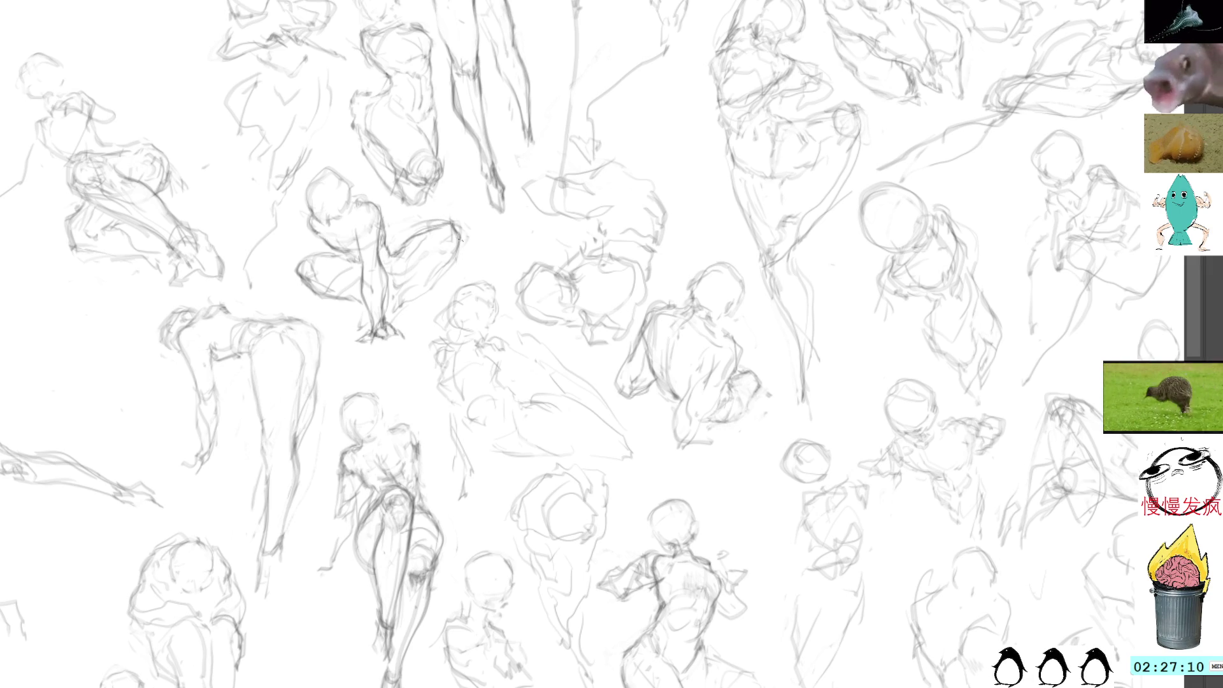
Step: Sketch faint lines beside the squatting figure and build up the seated figure's torso and chest
{"action": "left_click_drag", "start_coordinate": [456, 254], "coordinate": [394, 323]}
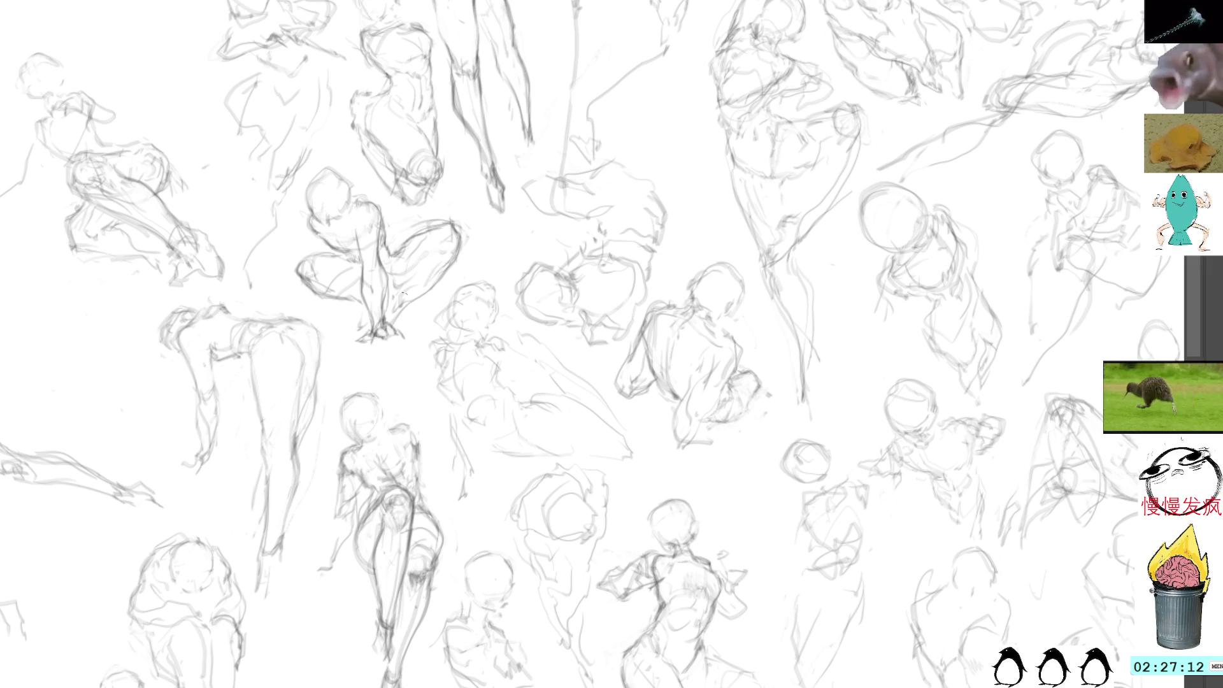
{"action": "left_click_drag", "start_coordinate": [430, 247], "coordinate": [393, 293]}
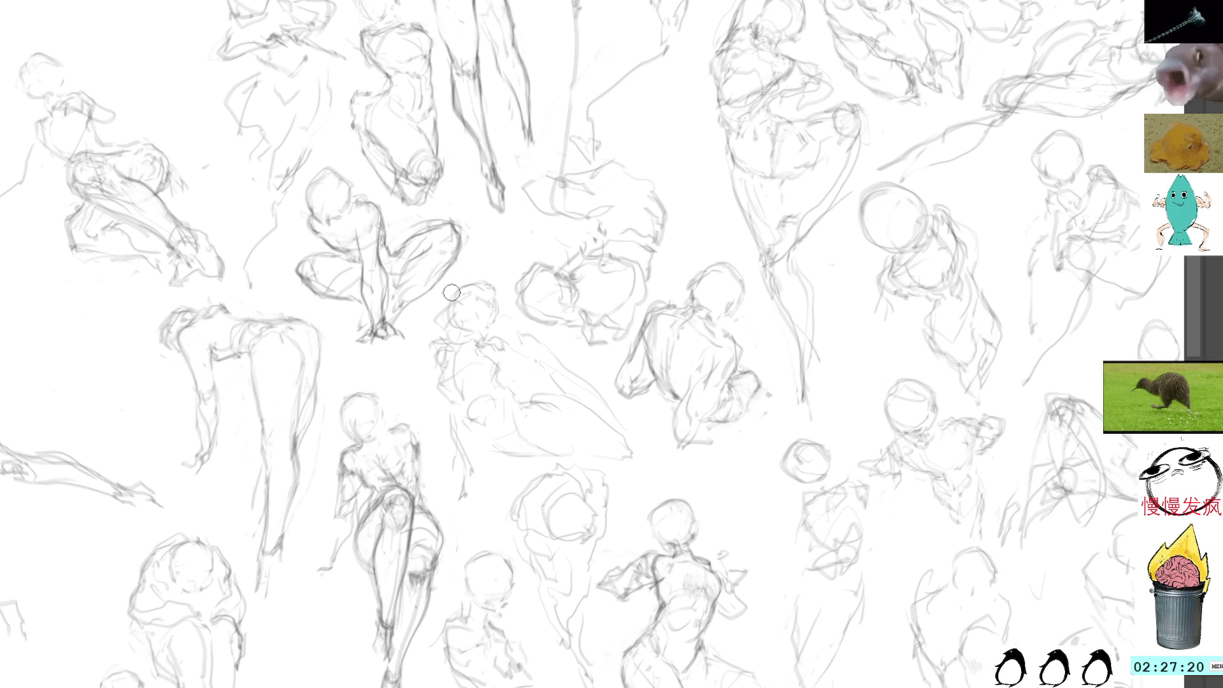
{"action": "mouse_move", "coordinate": [507, 342]}
{"action": "left_mouse_down"}
{"action": "mouse_move", "coordinate": [503, 369]}
{"action": "mouse_move", "coordinate": [447, 397]}
{"action": "mouse_move", "coordinate": [453, 408]}
{"action": "left_mouse_up"}
{"action": "left_click_drag", "start_coordinate": [442, 367], "coordinate": [455, 413]}
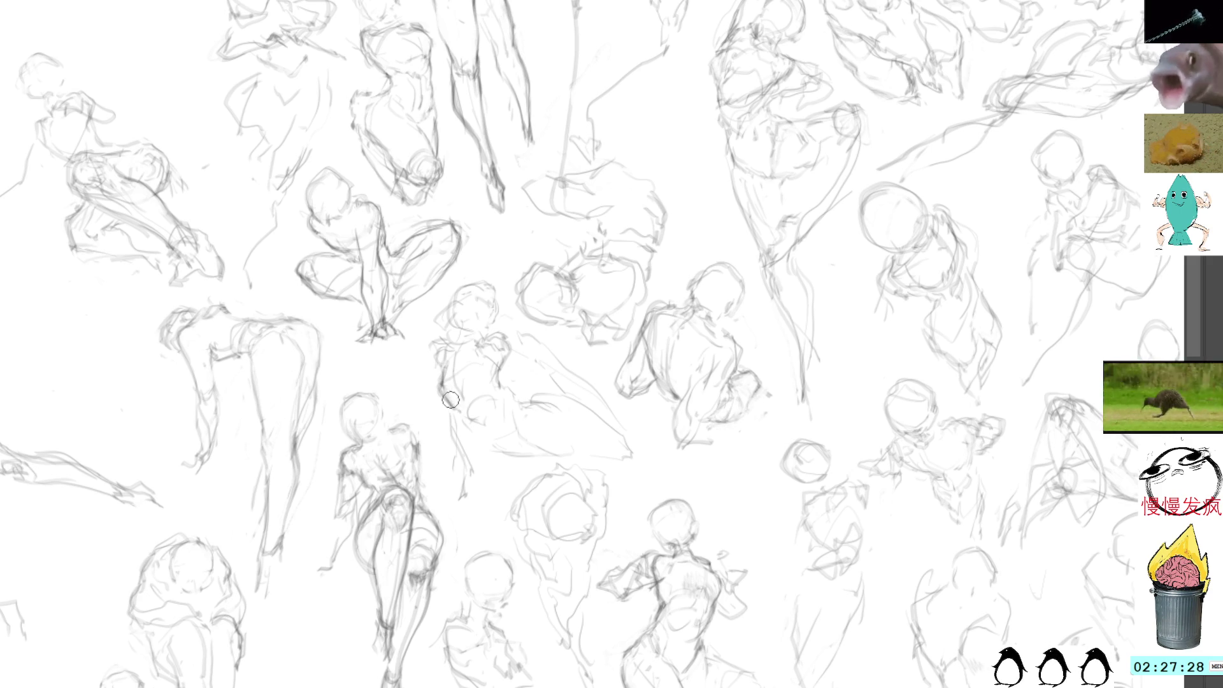
{"action": "left_click_drag", "start_coordinate": [436, 372], "coordinate": [450, 402]}
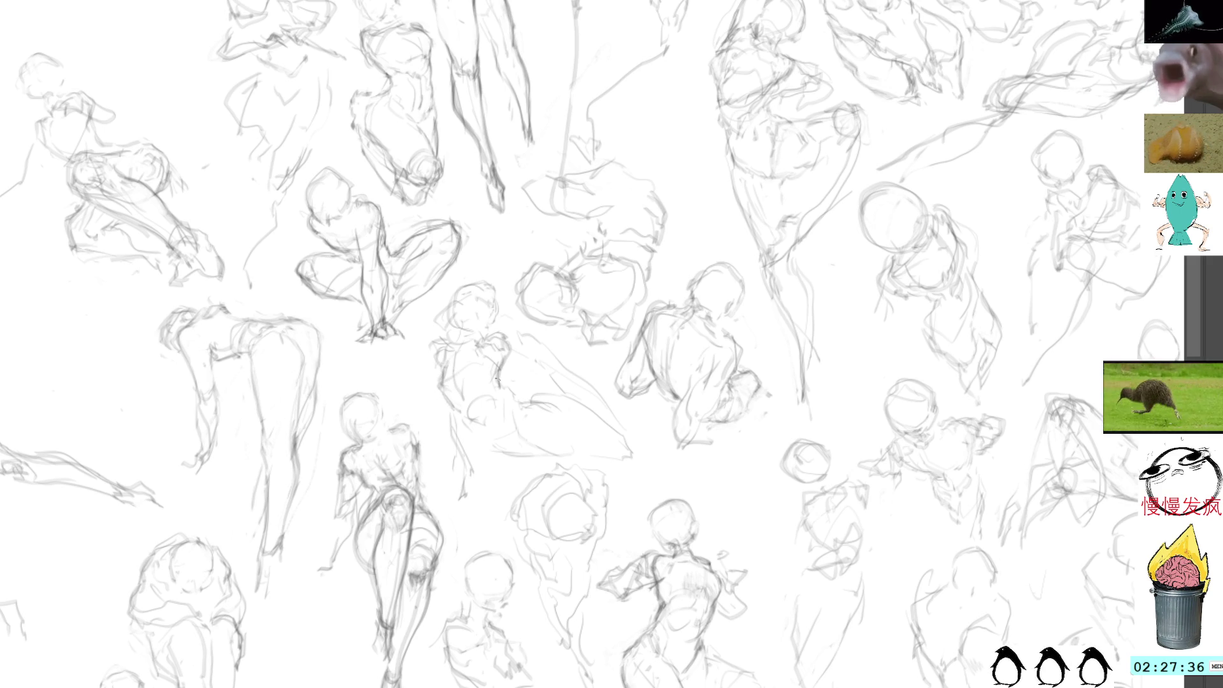
Step: Add dark strokes to the seated figure's arm, undoing and redrawing them, then sketch its head
{"action": "mouse_move", "coordinate": [501, 367]}
{"action": "left_mouse_down"}
{"action": "mouse_move", "coordinate": [505, 396]}
{"action": "mouse_move", "coordinate": [495, 369]}
{"action": "left_mouse_up"}
{"action": "key", "text": "ctrl+z"}
{"action": "key", "text": "ctrl+z"}
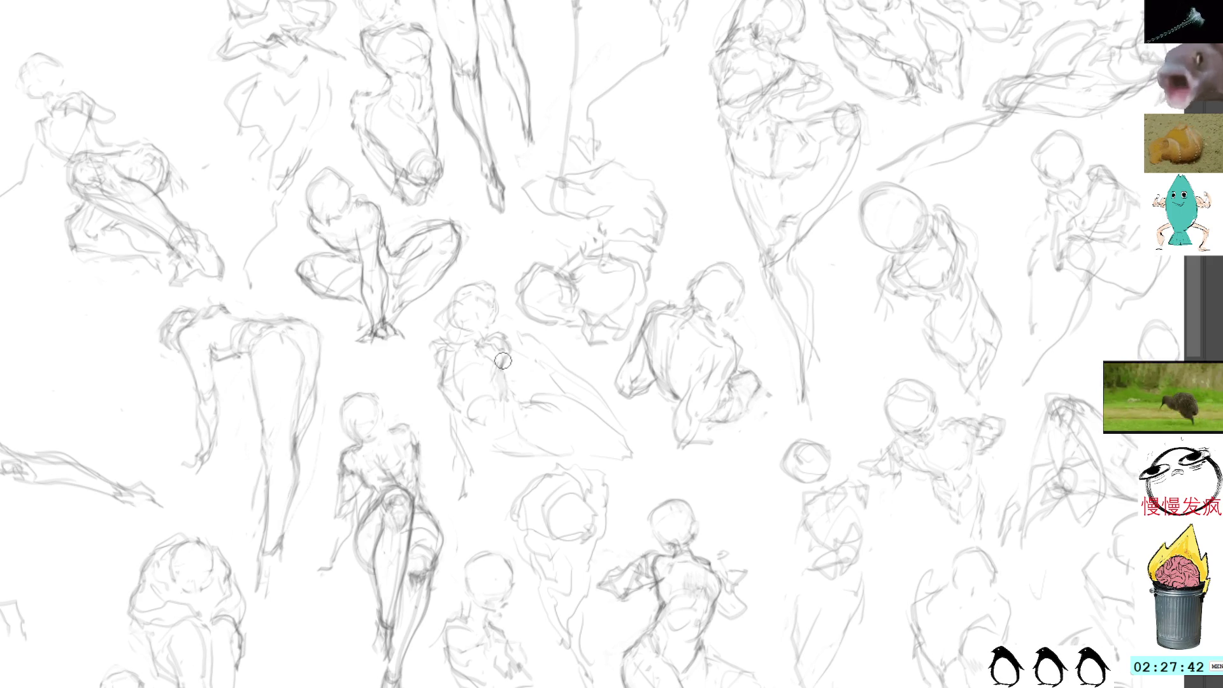
{"action": "mouse_move", "coordinate": [503, 376]}
{"action": "left_mouse_down"}
{"action": "mouse_move", "coordinate": [510, 408]}
{"action": "mouse_move", "coordinate": [497, 371]}
{"action": "mouse_move", "coordinate": [513, 365]}
{"action": "mouse_move", "coordinate": [504, 339]}
{"action": "mouse_move", "coordinate": [517, 344]}
{"action": "mouse_move", "coordinate": [505, 399]}
{"action": "mouse_move", "coordinate": [500, 372]}
{"action": "mouse_move", "coordinate": [499, 386]}
{"action": "mouse_move", "coordinate": [511, 377]}
{"action": "mouse_move", "coordinate": [517, 412]}
{"action": "mouse_move", "coordinate": [478, 434]}
{"action": "left_mouse_up"}
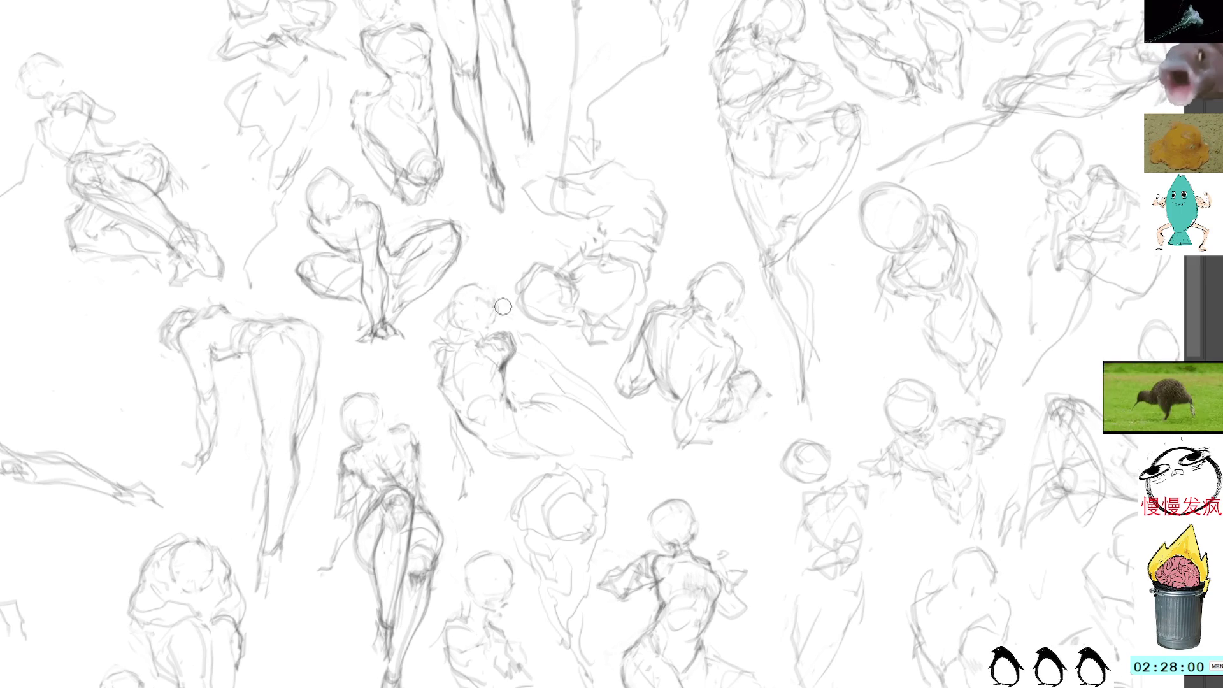
{"action": "left_click_drag", "start_coordinate": [484, 284], "coordinate": [501, 307]}
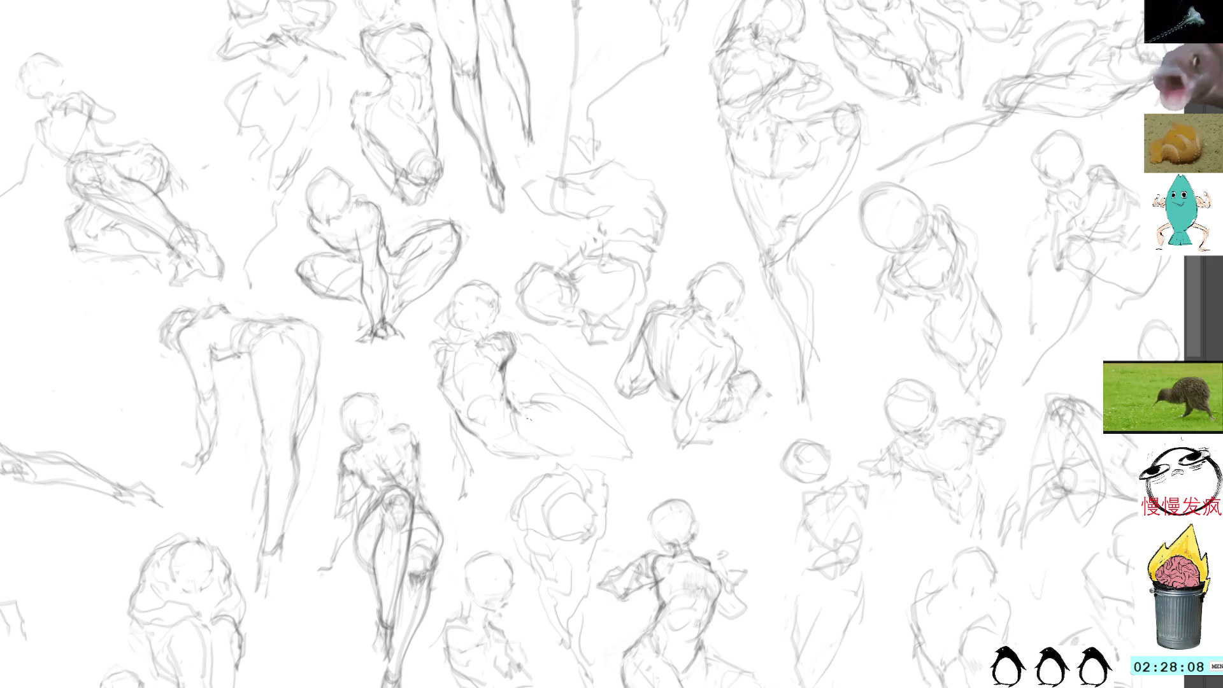
Step: Mark the seated figure's knee, extend its leg line and darken the lower contour
{"action": "mouse_move", "coordinate": [537, 424]}
{"action": "left_mouse_down"}
{"action": "mouse_move", "coordinate": [543, 438]}
{"action": "mouse_move", "coordinate": [494, 426]}
{"action": "left_mouse_up"}
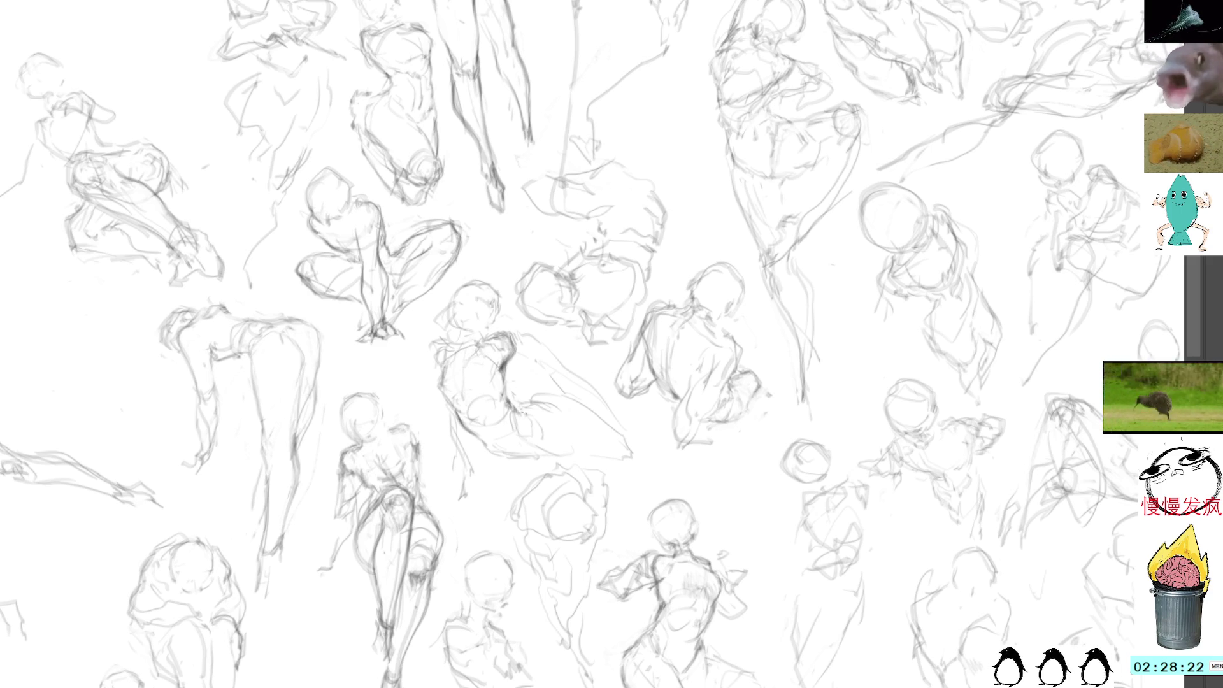
{"action": "left_click_drag", "start_coordinate": [537, 402], "coordinate": [566, 413]}
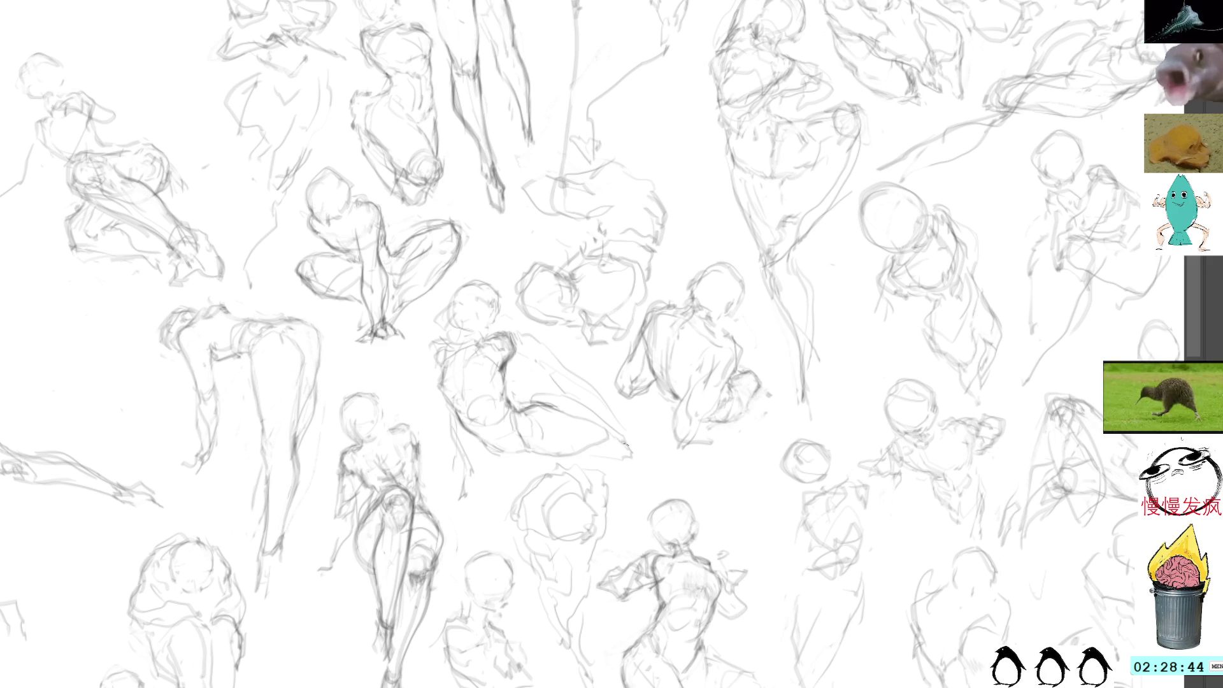
{"action": "mouse_move", "coordinate": [616, 428]}
{"action": "left_mouse_down"}
{"action": "mouse_move", "coordinate": [586, 455]}
{"action": "mouse_move", "coordinate": [561, 456]}
{"action": "mouse_move", "coordinate": [608, 456]}
{"action": "mouse_move", "coordinate": [617, 432]}
{"action": "mouse_move", "coordinate": [608, 446]}
{"action": "left_mouse_up"}
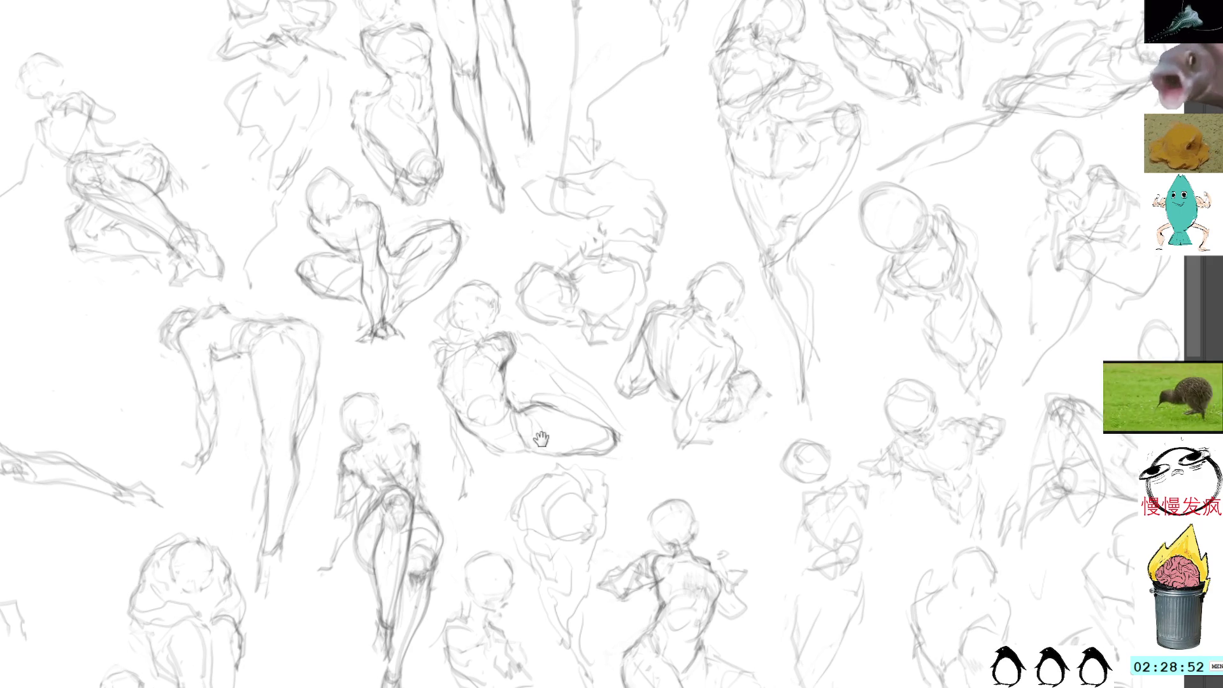
{"action": "scroll", "coordinate": [541, 439], "scroll_direction": "down", "scroll_amount": 3}
Step: Darken the seated figure's leg lines, undoing a stray stroke, and refine the knee and feet
{"action": "mouse_move", "coordinate": [521, 478]}
{"action": "left_mouse_down"}
{"action": "mouse_move", "coordinate": [535, 453]}
{"action": "mouse_move", "coordinate": [561, 480]}
{"action": "mouse_move", "coordinate": [543, 505]}
{"action": "mouse_move", "coordinate": [554, 514]}
{"action": "mouse_move", "coordinate": [568, 498]}
{"action": "mouse_move", "coordinate": [550, 518]}
{"action": "mouse_move", "coordinate": [578, 573]}
{"action": "left_mouse_up"}
{"action": "key", "text": "ctrl+z"}
{"action": "mouse_move", "coordinate": [571, 504]}
{"action": "left_mouse_down"}
{"action": "mouse_move", "coordinate": [579, 545]}
{"action": "mouse_move", "coordinate": [552, 534]}
{"action": "mouse_move", "coordinate": [591, 593]}
{"action": "left_mouse_up"}
{"action": "mouse_move", "coordinate": [559, 466]}
{"action": "left_mouse_down"}
{"action": "mouse_move", "coordinate": [567, 483]}
{"action": "mouse_move", "coordinate": [567, 467]}
{"action": "left_mouse_up"}
{"action": "left_click_drag", "start_coordinate": [562, 466], "coordinate": [570, 492]}
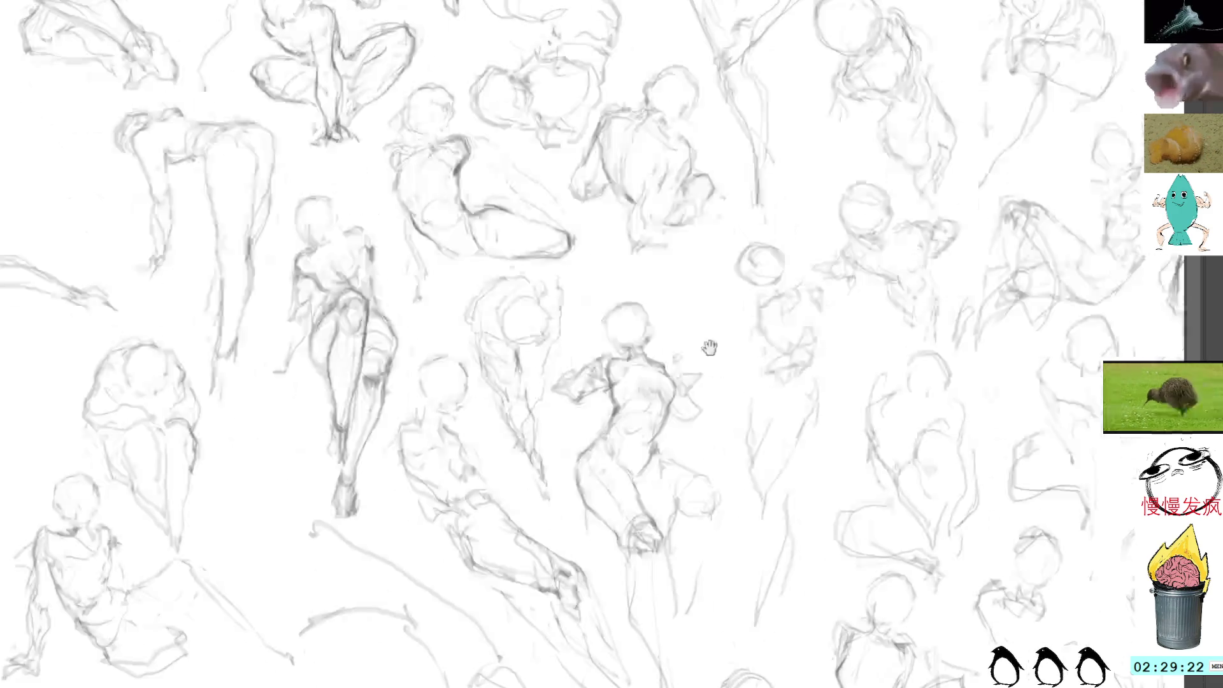
Step: Pan the canvas to bring the lower figures and the arching figure into view
{"action": "left_click_drag", "start_coordinate": [767, 504], "coordinate": [616, 322]}
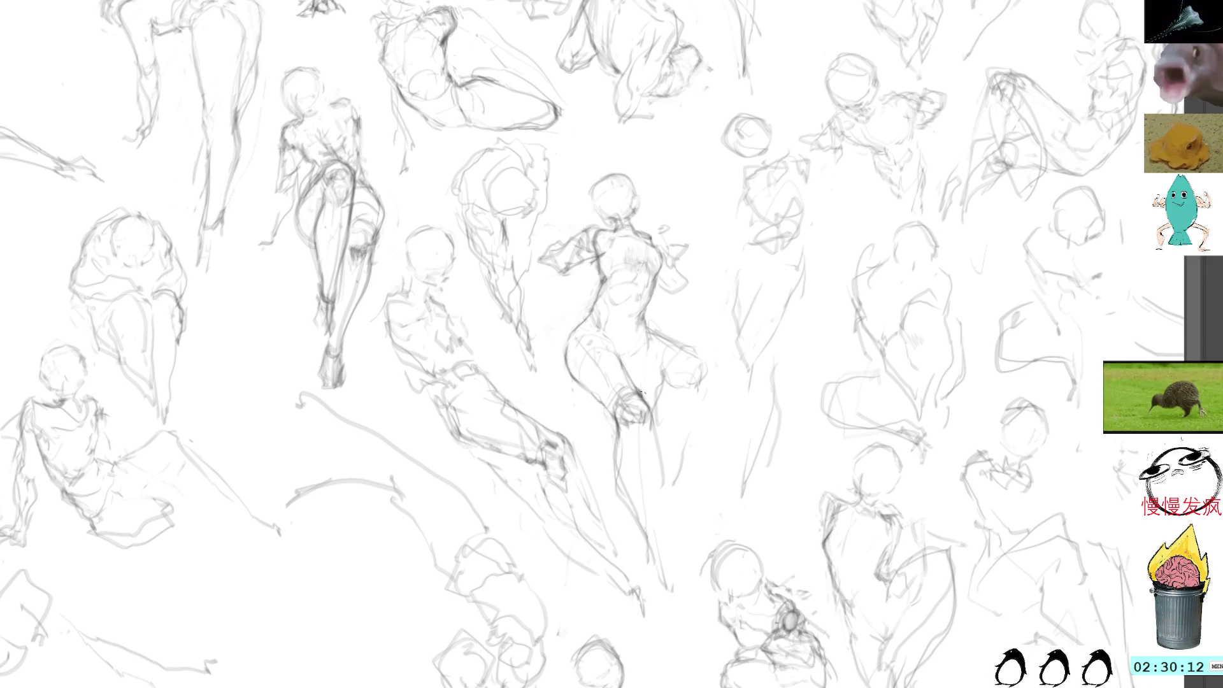
Step: Lay in and reinforce the central arching figure's leg contours with repeated strokes
{"action": "left_click_drag", "start_coordinate": [659, 540], "coordinate": [663, 555]}
{"action": "left_click_drag", "start_coordinate": [614, 426], "coordinate": [618, 464]}
{"action": "left_click_drag", "start_coordinate": [617, 462], "coordinate": [640, 509]}
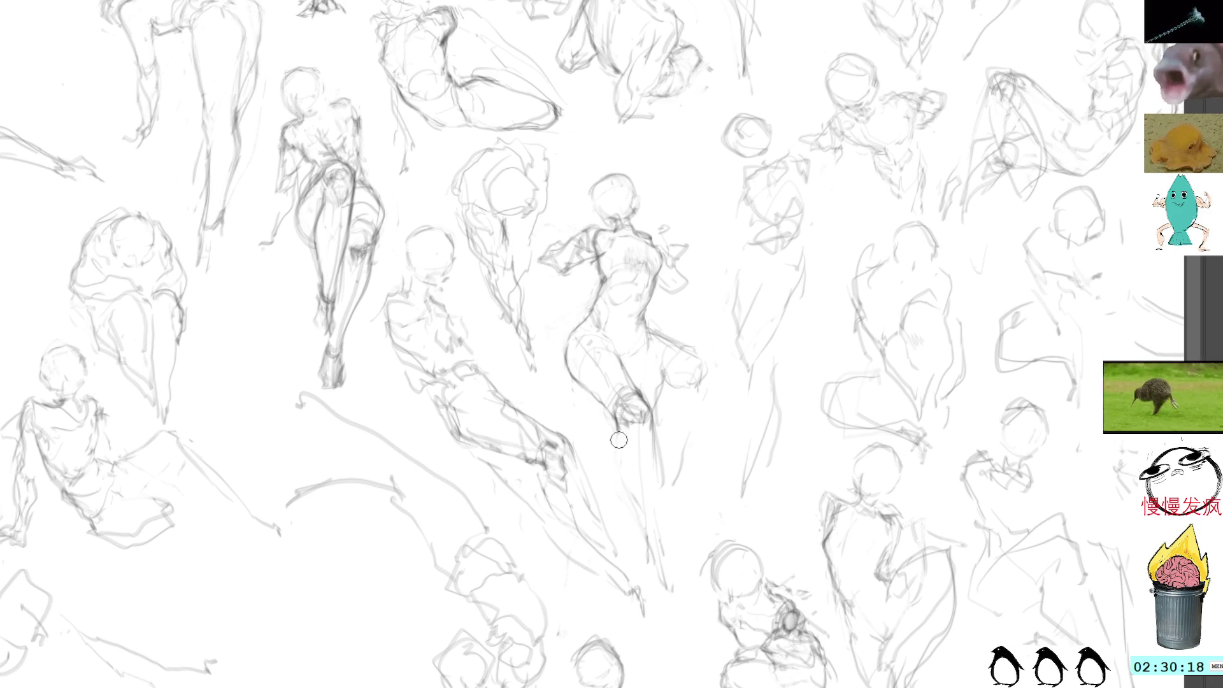
{"action": "mouse_move", "coordinate": [620, 428]}
{"action": "left_mouse_down"}
{"action": "mouse_move", "coordinate": [620, 472]}
{"action": "mouse_move", "coordinate": [638, 492]}
{"action": "left_mouse_up"}
{"action": "left_click_drag", "start_coordinate": [636, 395], "coordinate": [650, 458]}
{"action": "left_click_drag", "start_coordinate": [667, 525], "coordinate": [675, 564]}
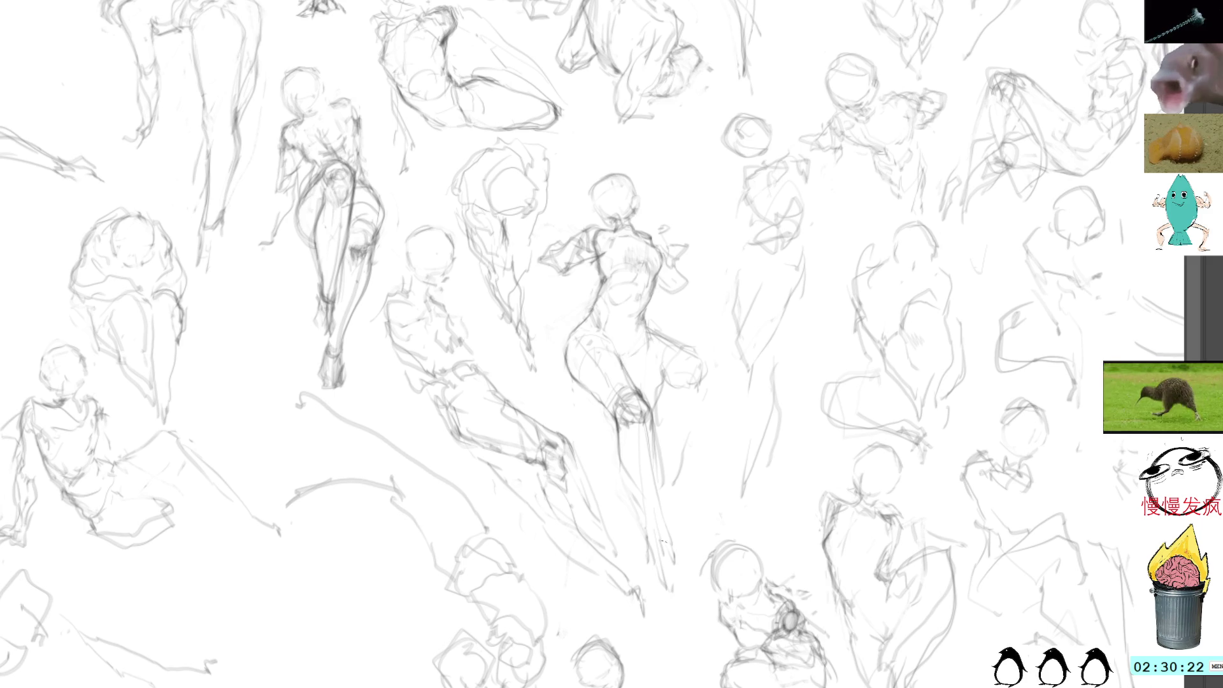
{"action": "left_click_drag", "start_coordinate": [623, 472], "coordinate": [637, 494]}
{"action": "left_click_drag", "start_coordinate": [619, 425], "coordinate": [663, 544]}
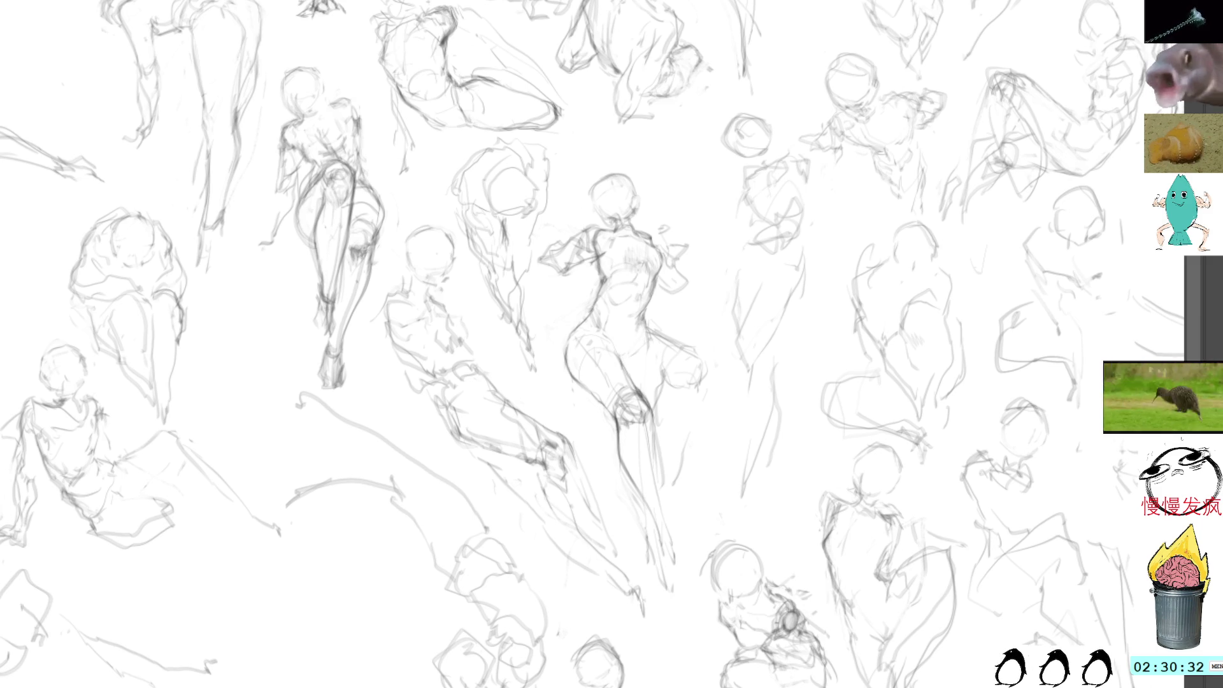
Step: Extend the central figure's leg line downward and shape its right hip
{"action": "mouse_move", "coordinate": [665, 460]}
{"action": "left_mouse_down"}
{"action": "mouse_move", "coordinate": [669, 535]}
{"action": "mouse_move", "coordinate": [667, 510]}
{"action": "left_mouse_up"}
{"action": "left_click_drag", "start_coordinate": [657, 417], "coordinate": [681, 579]}
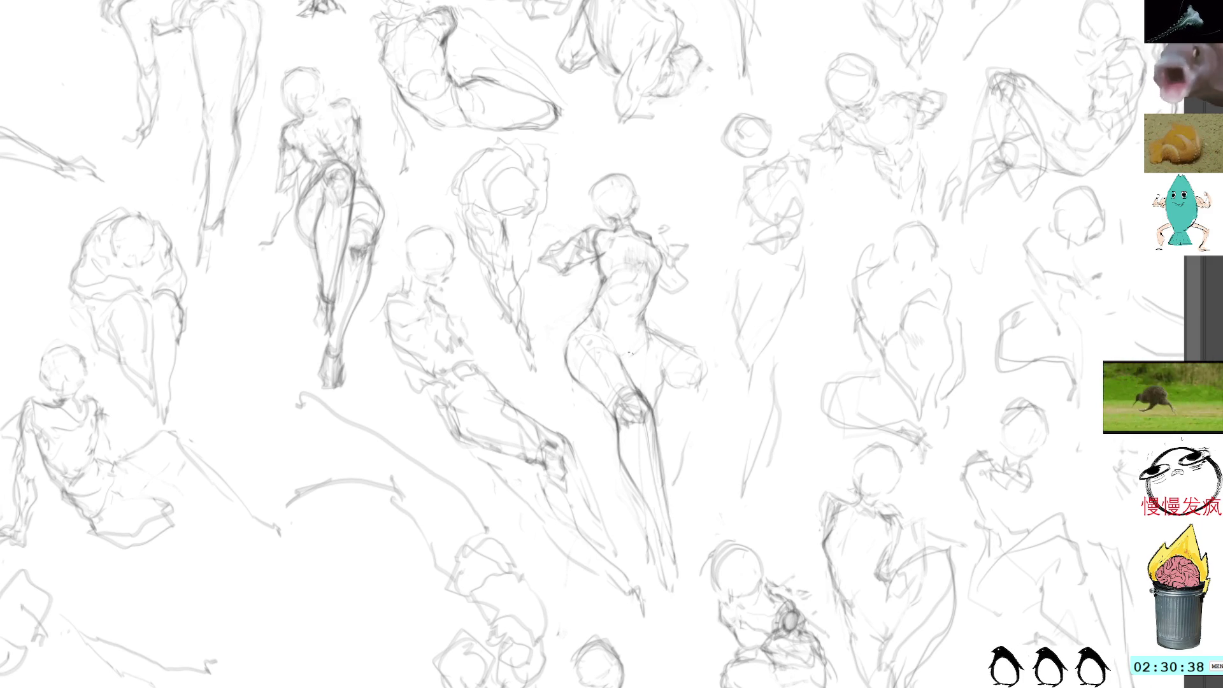
{"action": "mouse_move", "coordinate": [659, 337]}
{"action": "left_mouse_down"}
{"action": "mouse_move", "coordinate": [700, 366]}
{"action": "mouse_move", "coordinate": [692, 393]}
{"action": "left_mouse_up"}
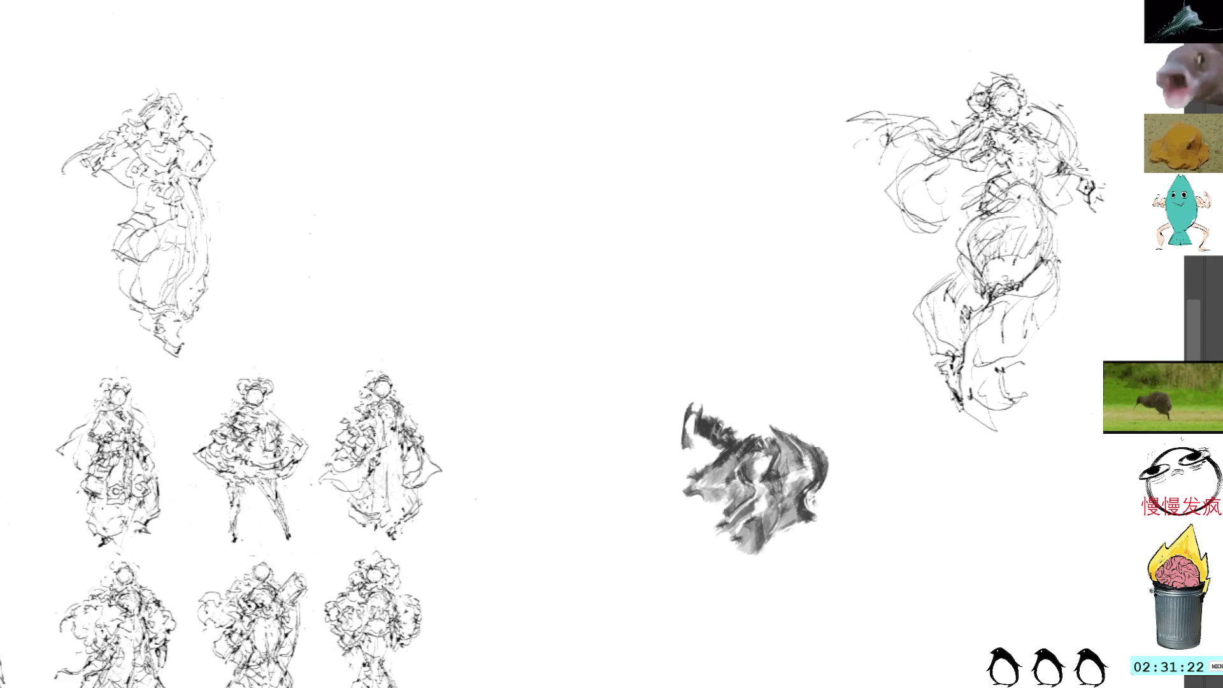
Step: Start a new sketch with small curled strokes in the empty canvas area
{"action": "mouse_move", "coordinate": [446, 218]}
{"action": "left_mouse_down"}
{"action": "mouse_move", "coordinate": [473, 227]}
{"action": "mouse_move", "coordinate": [506, 204]}
{"action": "mouse_move", "coordinate": [517, 229]}
{"action": "left_mouse_up"}
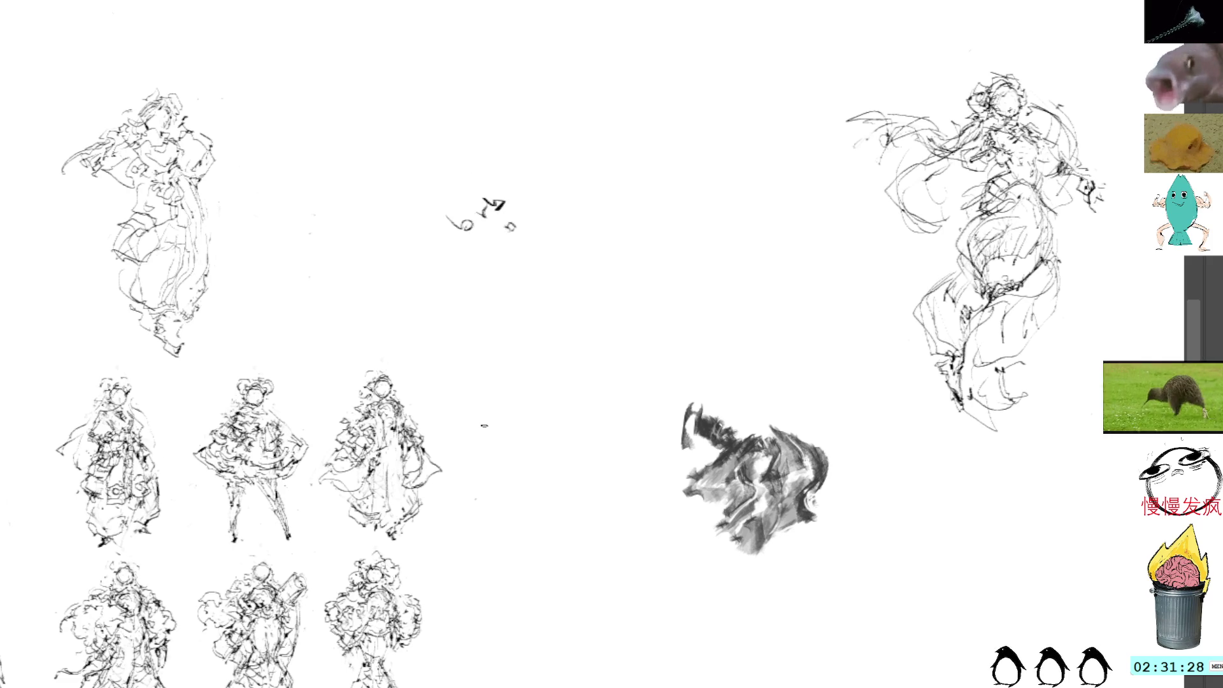
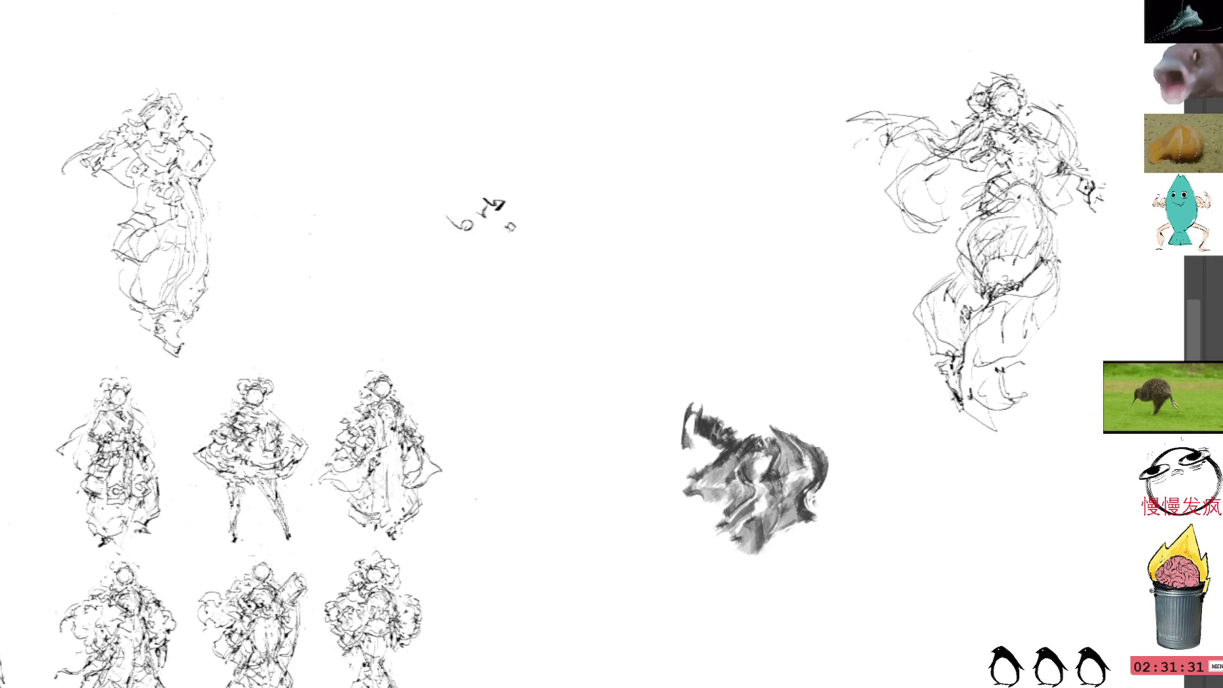
Step: Lasso the stray scribbled marks and clear them from the canvas
{"action": "left_click_drag", "start_coordinate": [438, 164], "coordinate": [552, 181]}
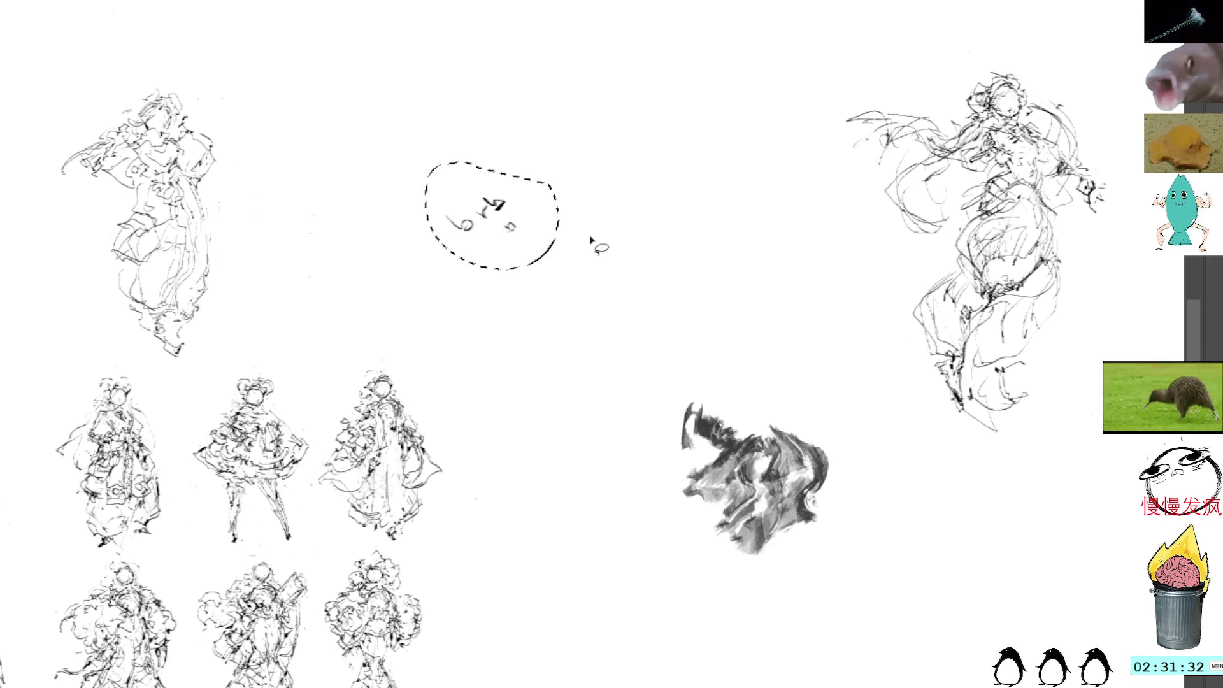
{"action": "key", "text": "ctrl+d"}
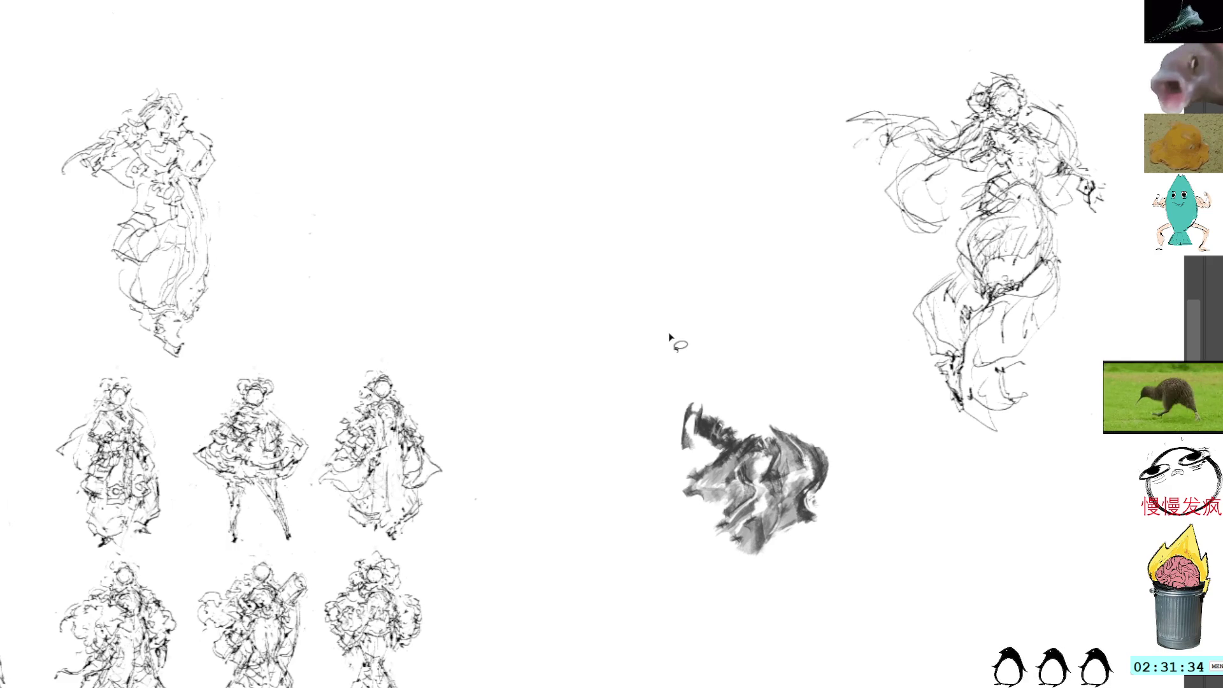
{"action": "mouse_move", "coordinate": [596, 339]}
{"action": "left_mouse_down"}
{"action": "mouse_move", "coordinate": [715, 350]}
{"action": "mouse_move", "coordinate": [712, 409]}
{"action": "left_mouse_up"}
Step: Lasso a figure sketch and move it right toward the large dancer with a free transform
{"action": "left_click_drag", "start_coordinate": [532, 207], "coordinate": [600, 315]}
{"action": "key", "text": "ctrl+t"}
{"action": "mouse_move", "coordinate": [522, 270]}
{"action": "left_mouse_down"}
{"action": "mouse_move", "coordinate": [808, 273]}
{"action": "mouse_move", "coordinate": [410, 492]}
{"action": "mouse_move", "coordinate": [827, 427]}
{"action": "mouse_move", "coordinate": [814, 424]}
{"action": "mouse_move", "coordinate": [845, 612]}
{"action": "mouse_move", "coordinate": [750, 381]}
{"action": "mouse_move", "coordinate": [753, 456]}
{"action": "mouse_move", "coordinate": [779, 485]}
{"action": "left_mouse_up"}
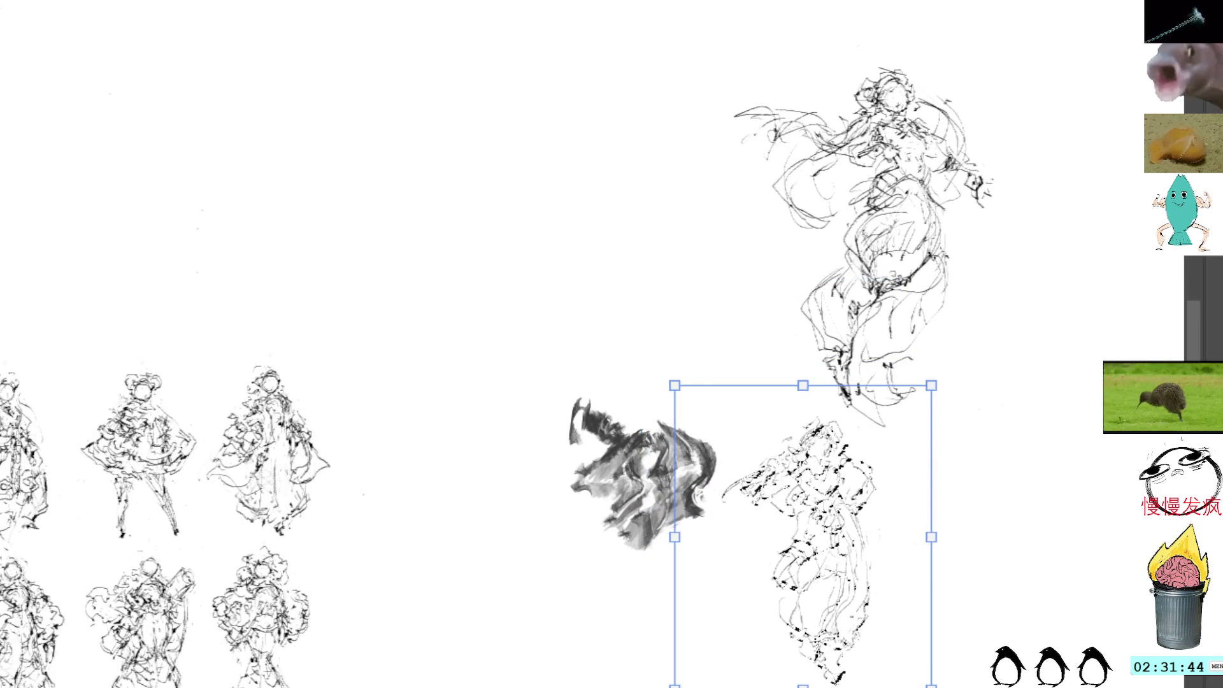
Step: Commit the moved figure below the large dancer and pan to other sketch rows
{"action": "key", "text": "Return"}
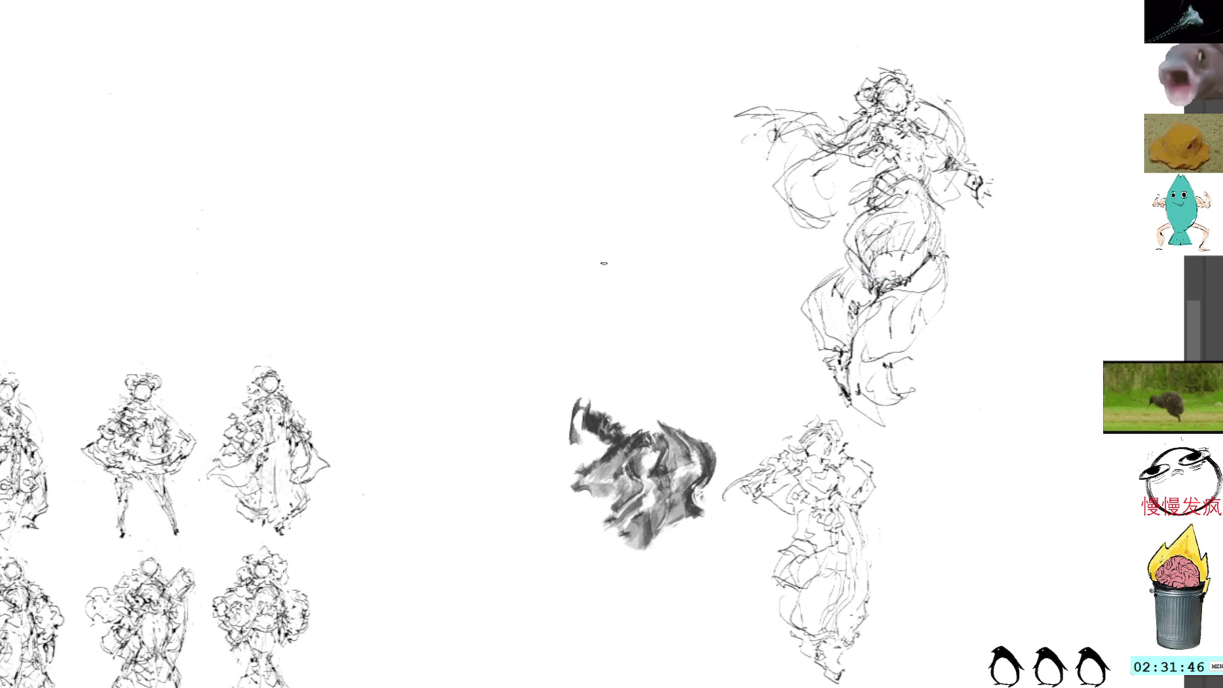
{"action": "left_click_drag", "start_coordinate": [603, 263], "coordinate": [859, 459]}
{"action": "mouse_move", "coordinate": [686, 45]}
{"action": "left_mouse_down"}
{"action": "mouse_move", "coordinate": [711, 398]}
{"action": "mouse_move", "coordinate": [764, 432]}
{"action": "left_mouse_up"}
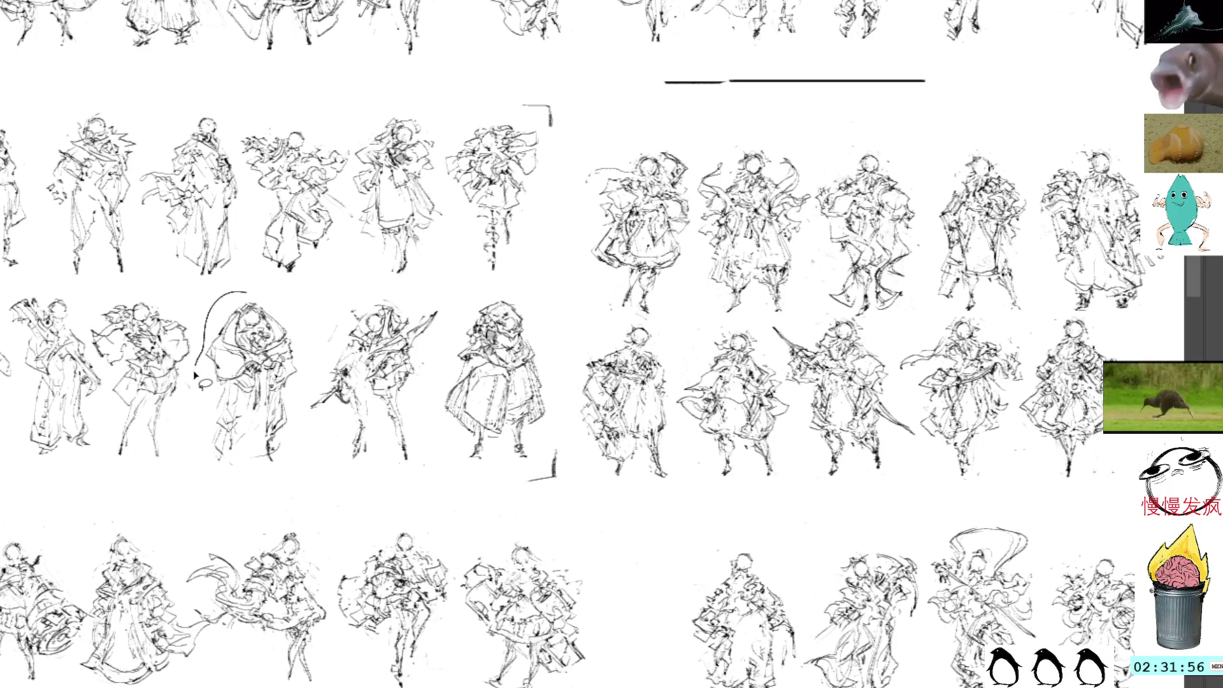
Step: Lasso the third figure of the lower right row and copy it
{"action": "left_click_drag", "start_coordinate": [250, 302], "coordinate": [239, 483]}
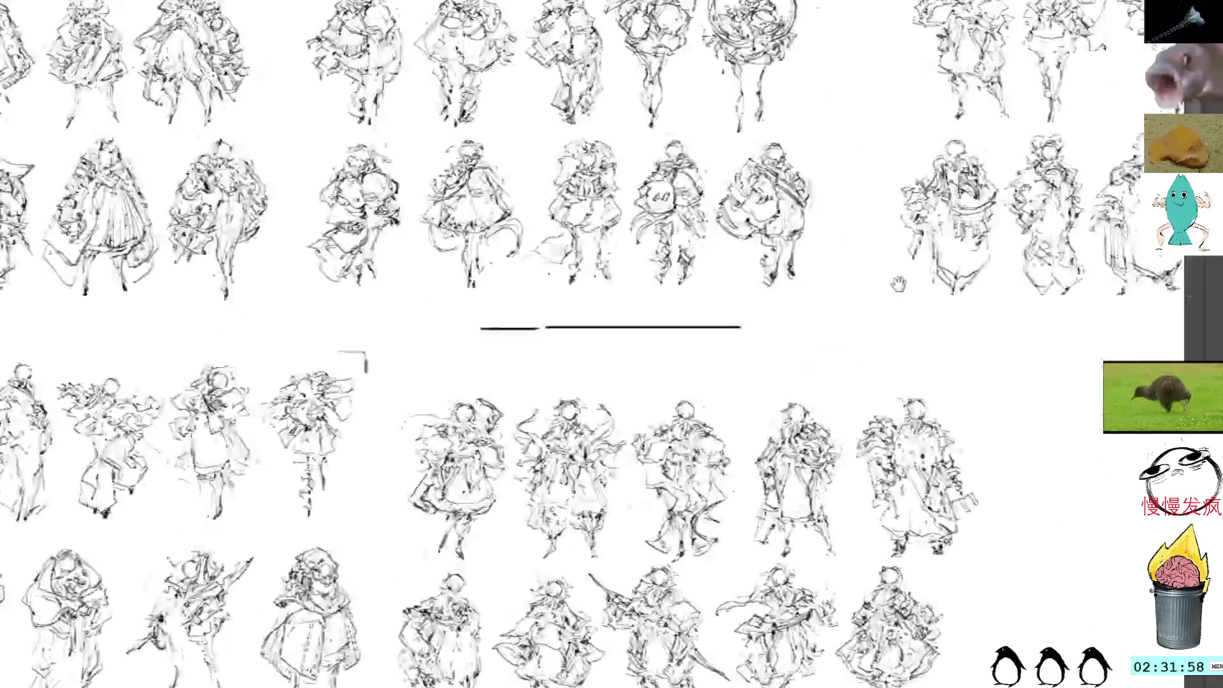
{"action": "mouse_move", "coordinate": [987, 67]}
{"action": "left_mouse_down"}
{"action": "mouse_move", "coordinate": [832, 281]}
{"action": "mouse_move", "coordinate": [793, 298]}
{"action": "left_mouse_up"}
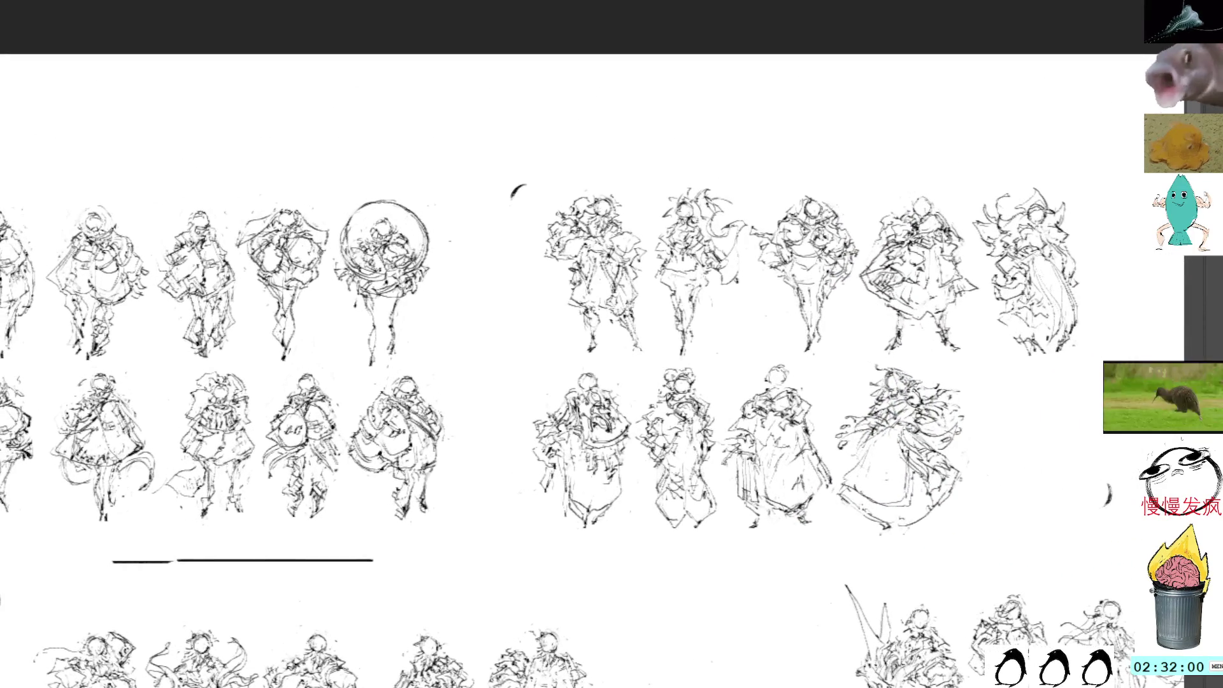
{"action": "left_click_drag", "start_coordinate": [750, 371], "coordinate": [823, 398]}
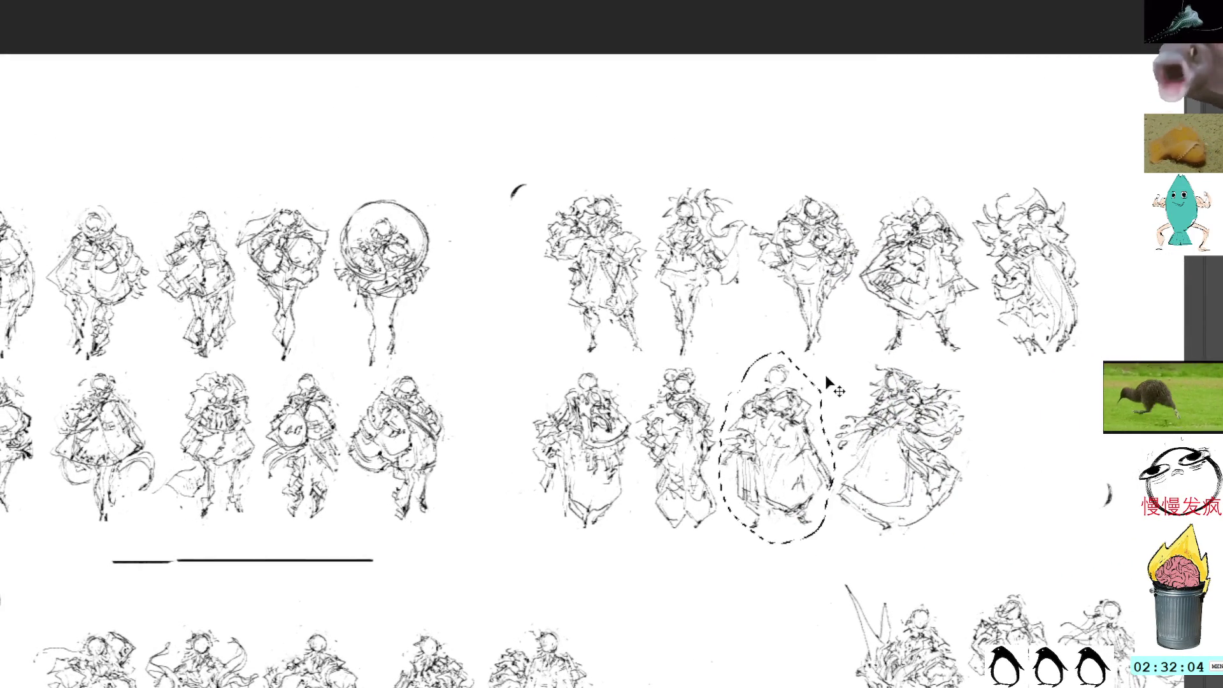
{"action": "key", "text": "ctrl+d"}
Step: Paste the copied figure into the open gap between sketch rows and commit its placement
{"action": "left_click_drag", "start_coordinate": [816, 440], "coordinate": [932, 344]}
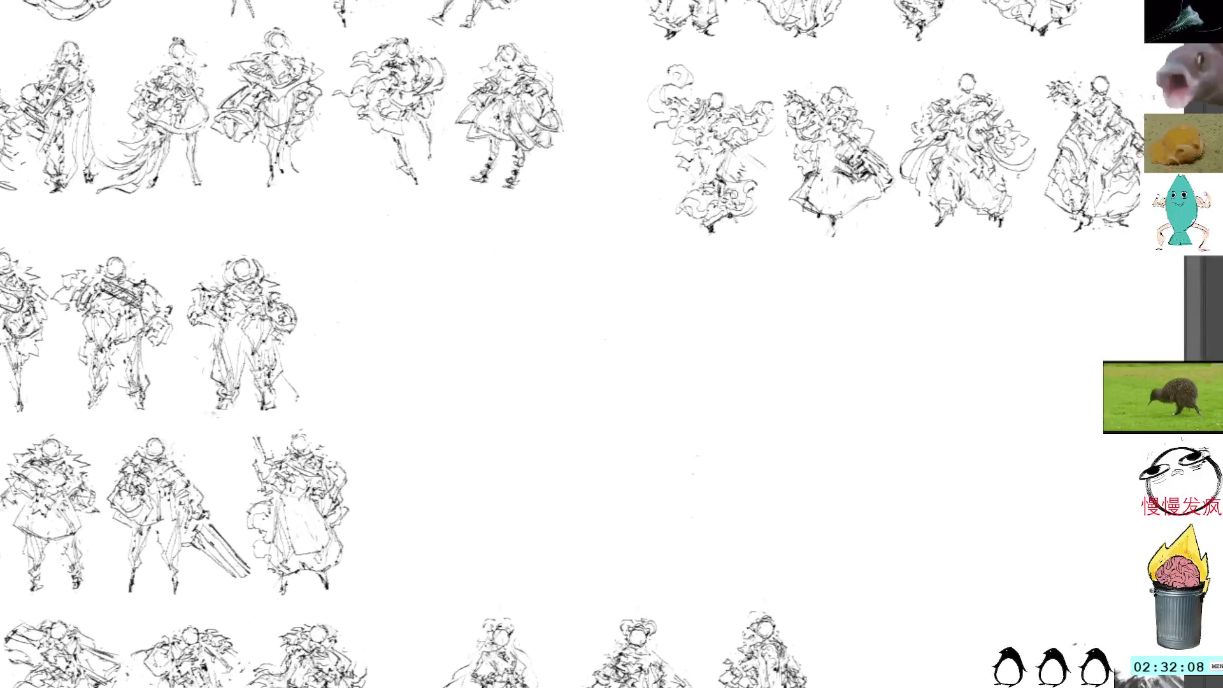
{"action": "left_click_drag", "start_coordinate": [556, 382], "coordinate": [618, 430]}
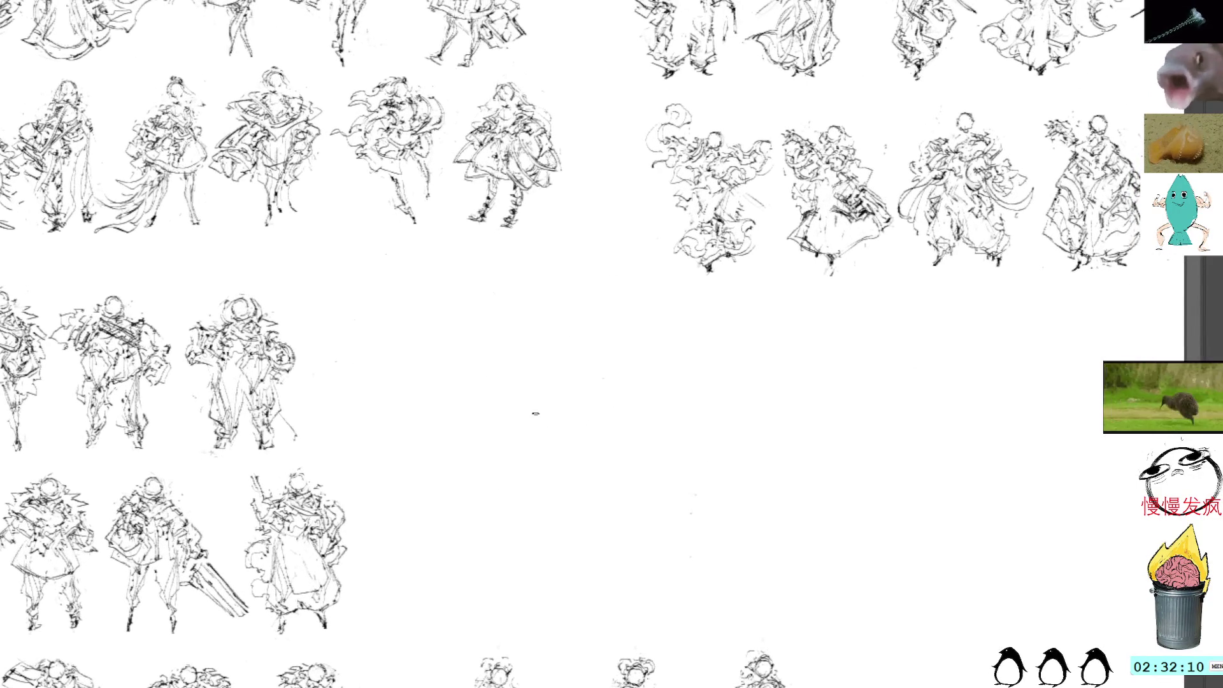
{"action": "key", "text": "ctrl+v"}
{"action": "left_click_drag", "start_coordinate": [597, 327], "coordinate": [595, 458]}
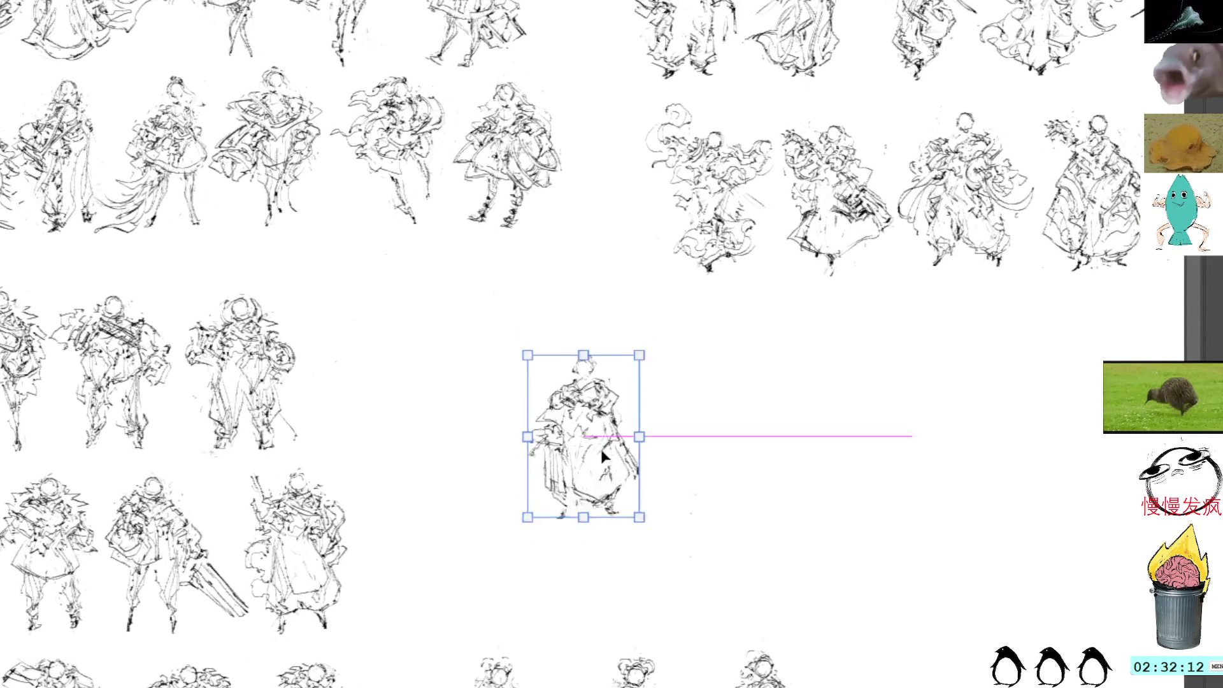
{"action": "key", "text": "Return"}
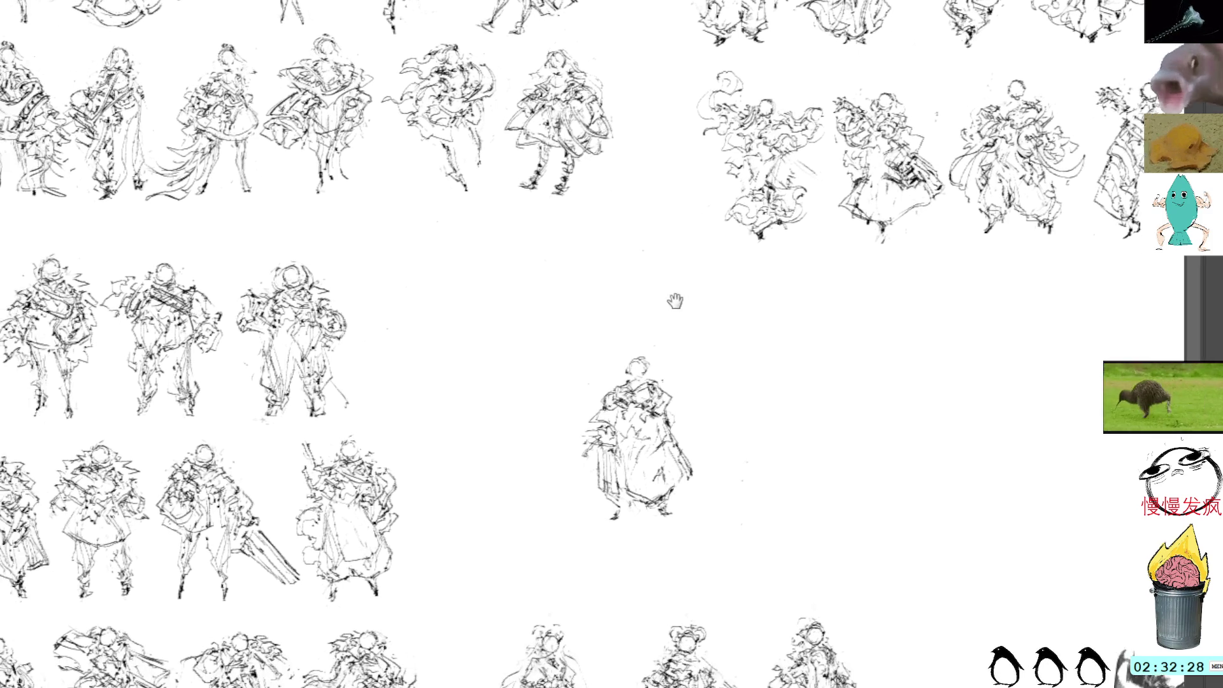
{"action": "scroll", "coordinate": [674, 300], "scroll_direction": "down", "scroll_amount": 1}
{"action": "scroll", "coordinate": [675, 300], "scroll_direction": "left", "scroll_amount": 2}
Step: Nudge the copied figure up-left and brush vertical hatching and dark marks onto its robe
{"action": "left_click_drag", "start_coordinate": [644, 363], "coordinate": [550, 325]}
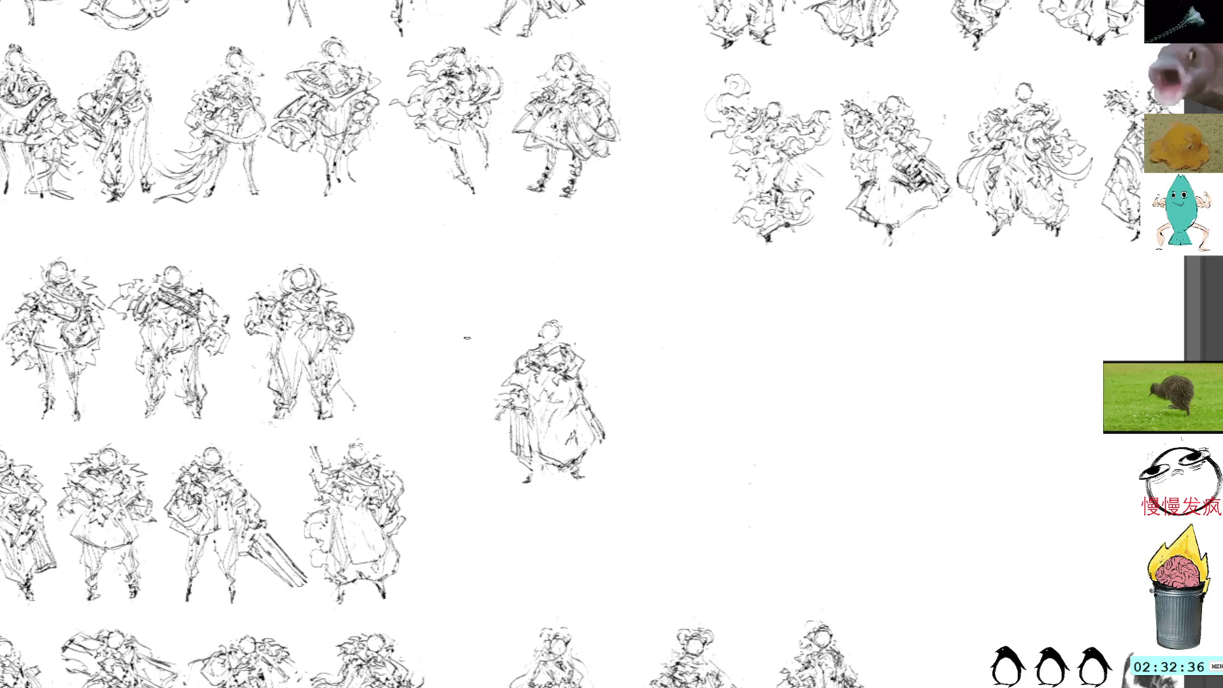
{"action": "left_click_drag", "start_coordinate": [506, 400], "coordinate": [490, 430]}
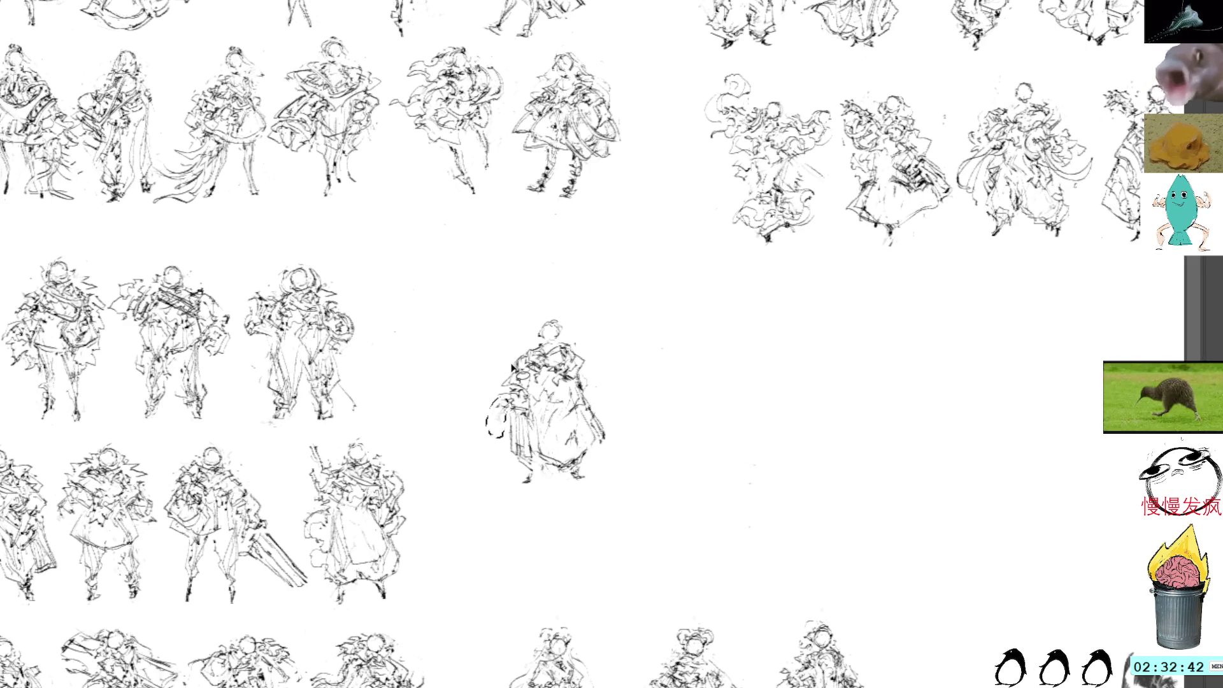
{"action": "left_click_drag", "start_coordinate": [511, 368], "coordinate": [502, 434]}
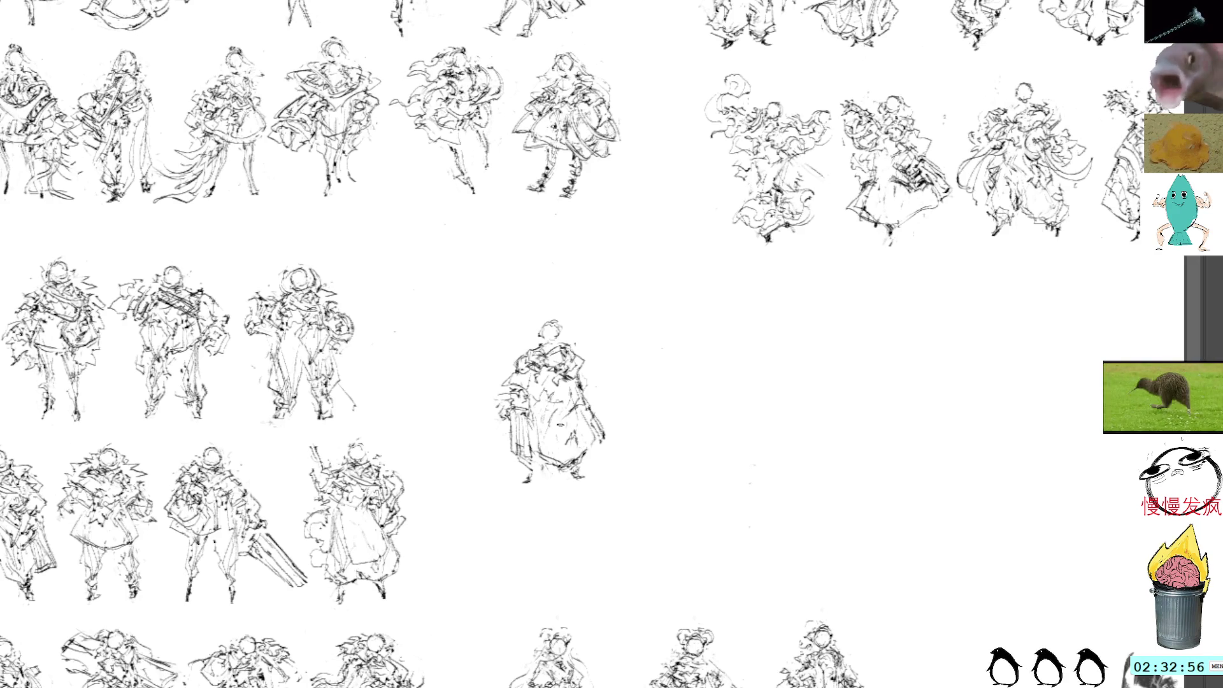
{"action": "left_click_drag", "start_coordinate": [560, 421], "coordinate": [563, 469]}
{"action": "left_click_drag", "start_coordinate": [559, 408], "coordinate": [569, 416]}
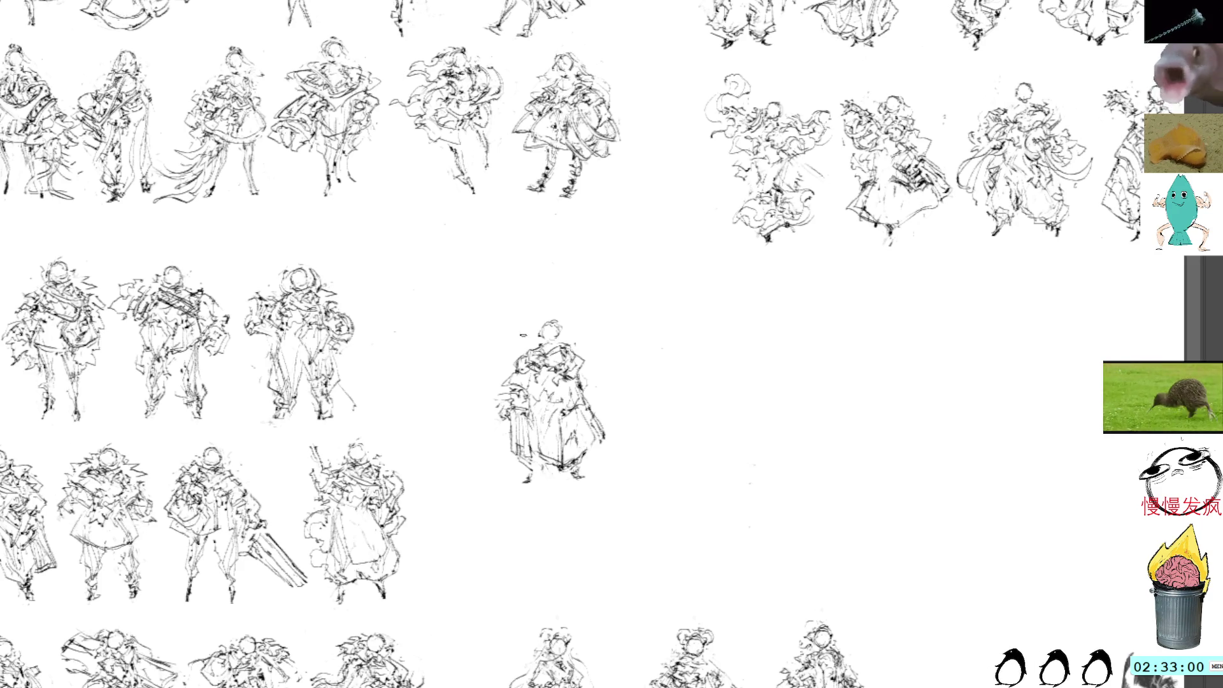